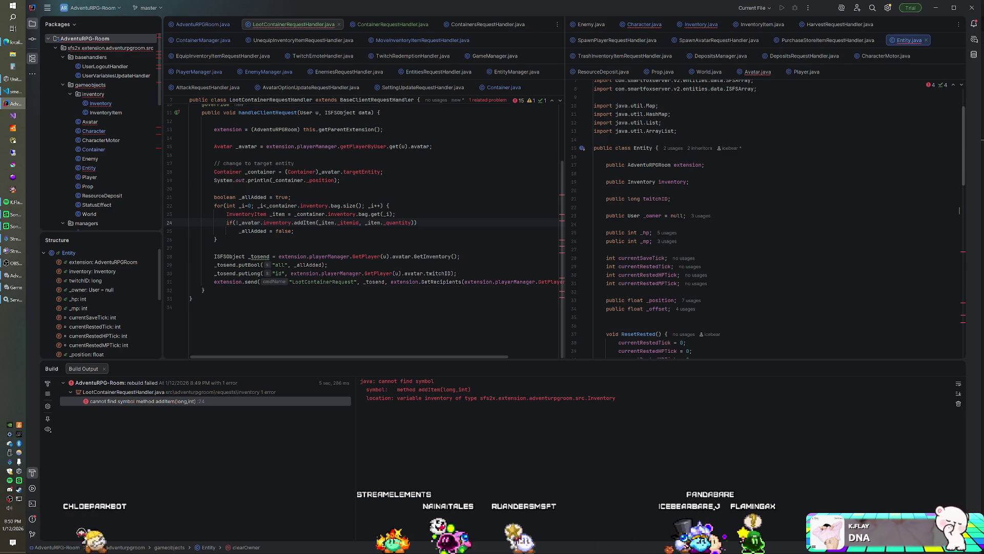
Test-rebuild AdventuRPG-Room with literal addItem arguments 1, 1, then undo to restore the original arguments
left_click_drag(318, 222, 411, 222)
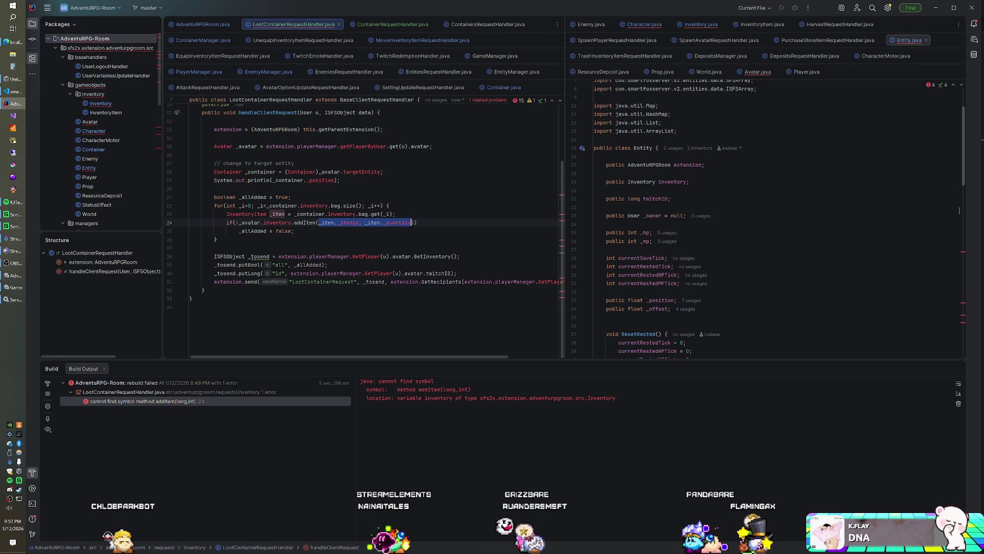
type("_")
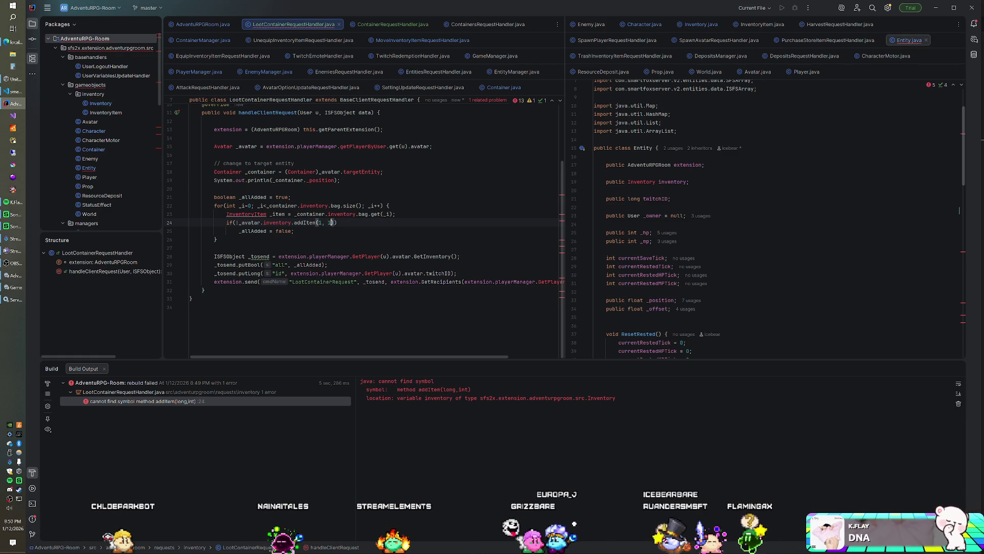
right_click(95, 41)
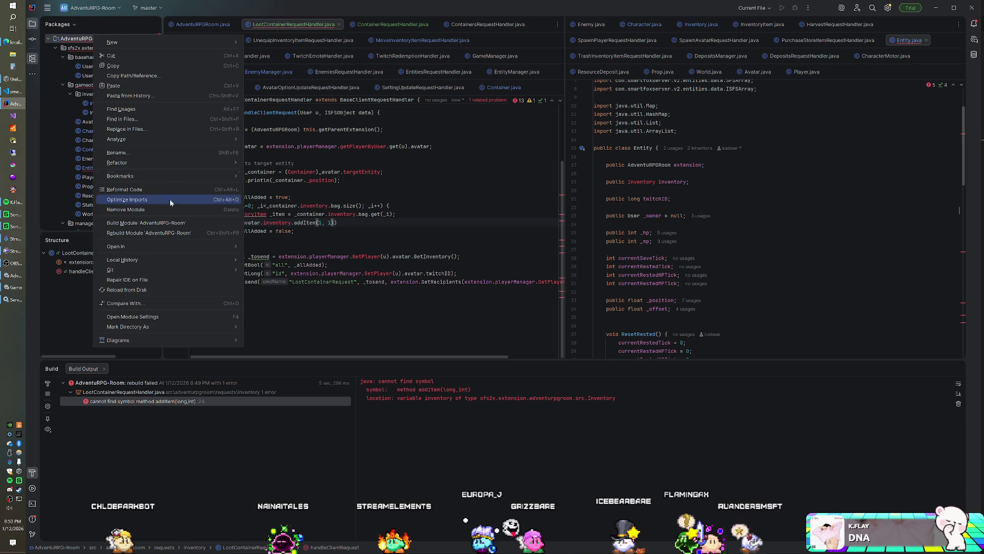
left_click(205, 226)
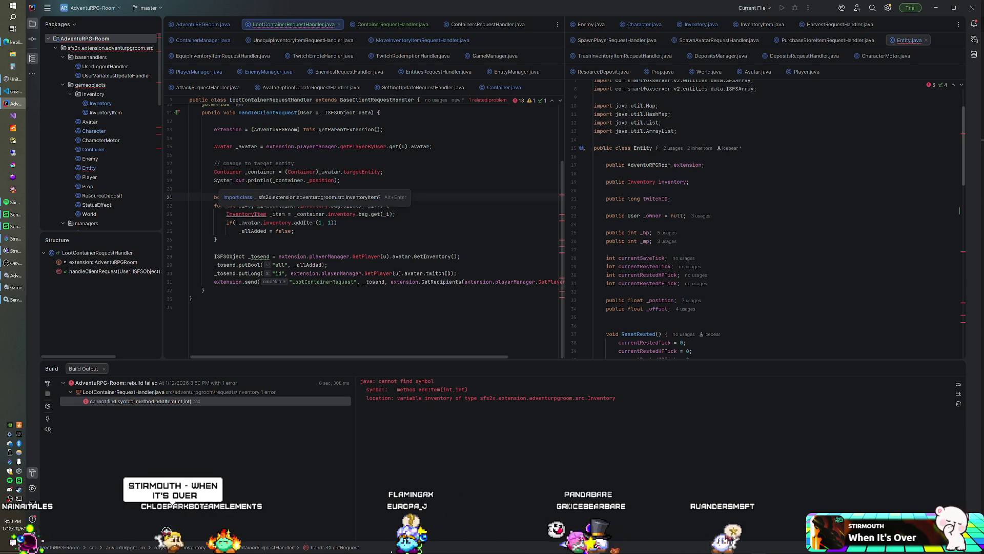
key("ctrl+z")
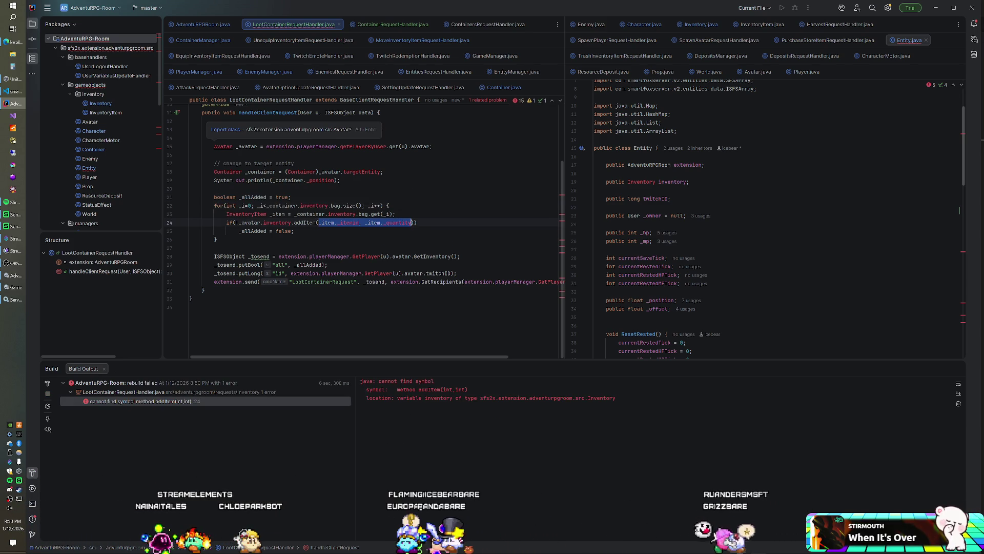
left_click(388, 205)
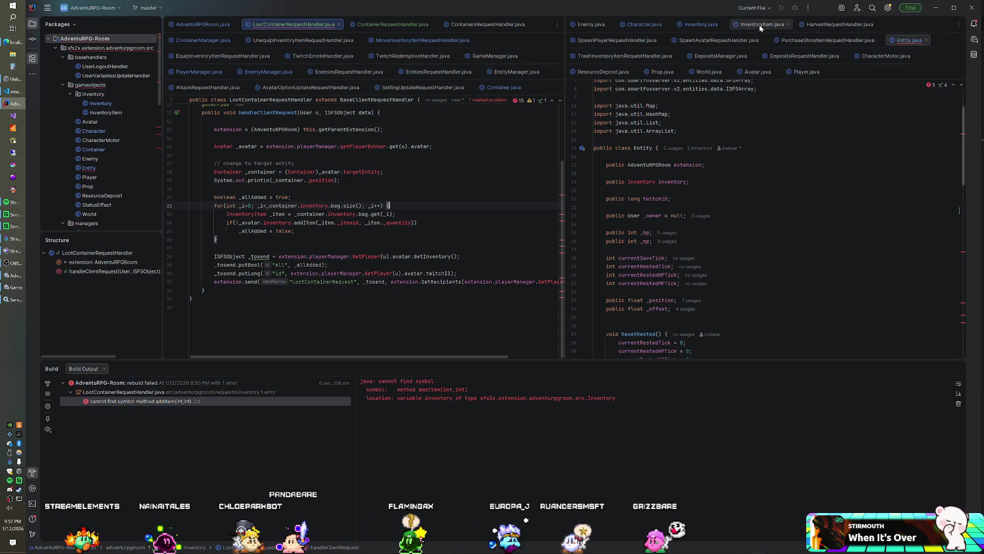
Check the AddItem method name in Inventory.java and rename the line-24 call from addItem to AddItem
left_click(711, 26)
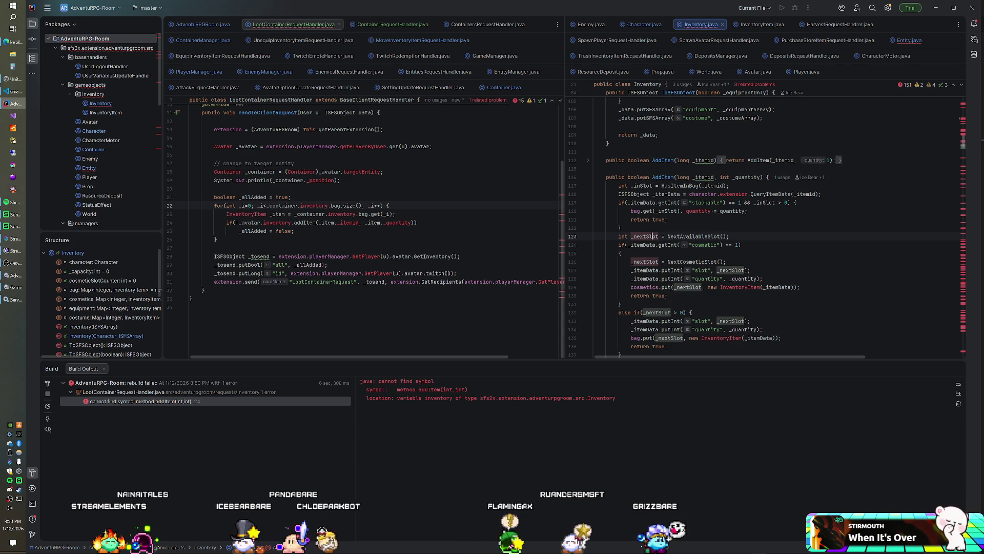
left_click(294, 222)
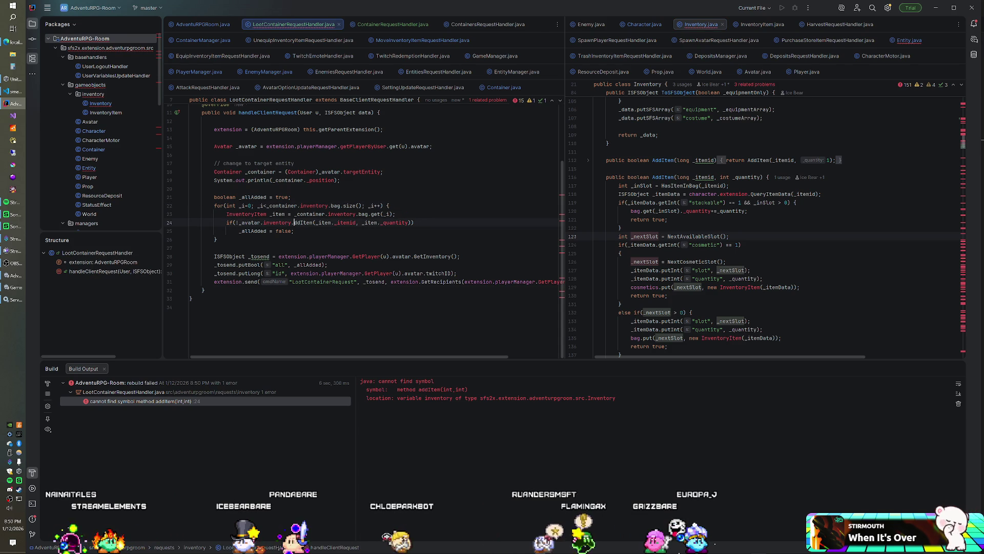
key("Delete")
type("A")
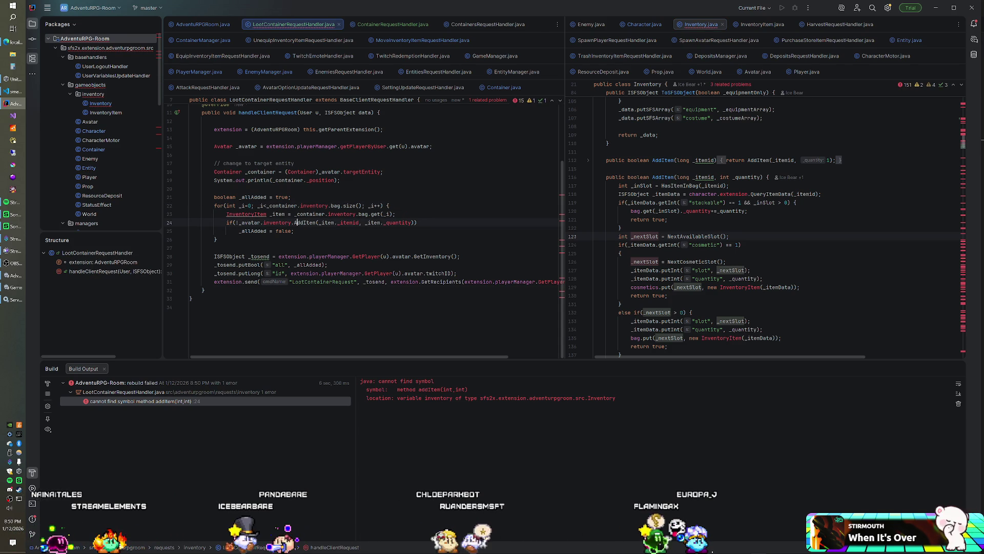
Rebuild module 'AdventuRPG-Room' with the AddItem fix, then launch SmartFoxServer 2X
right_click(103, 41)
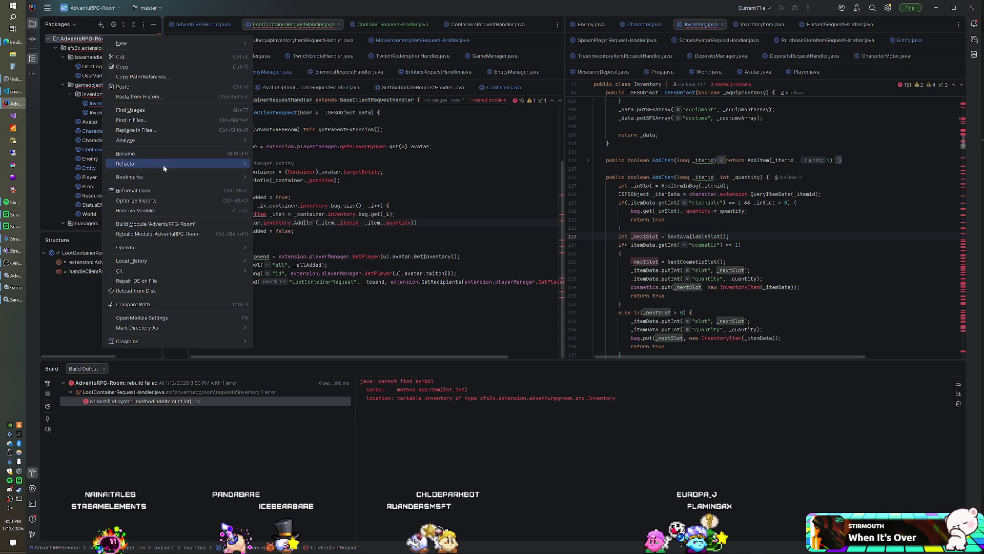
left_click(174, 229)
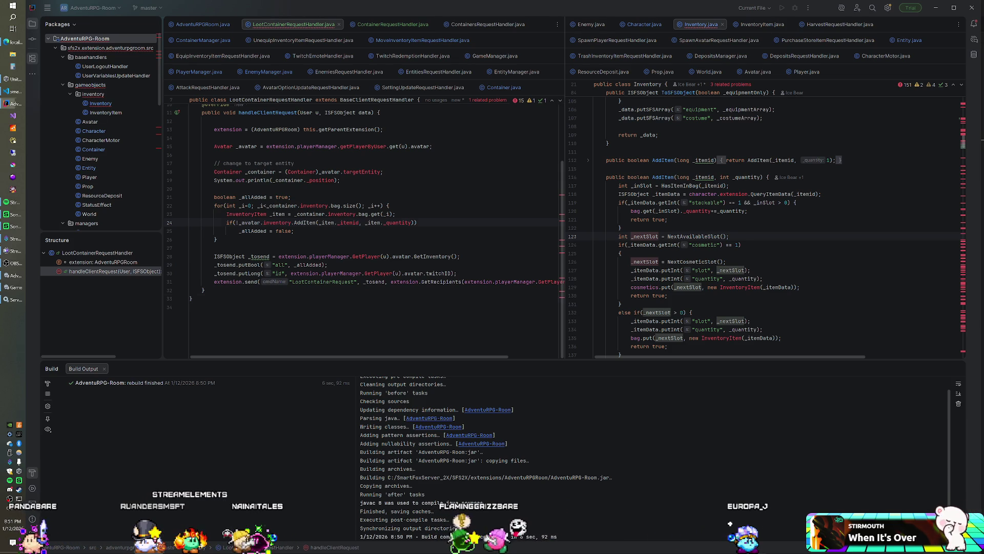
left_click(191, 299)
left_click(12, 153)
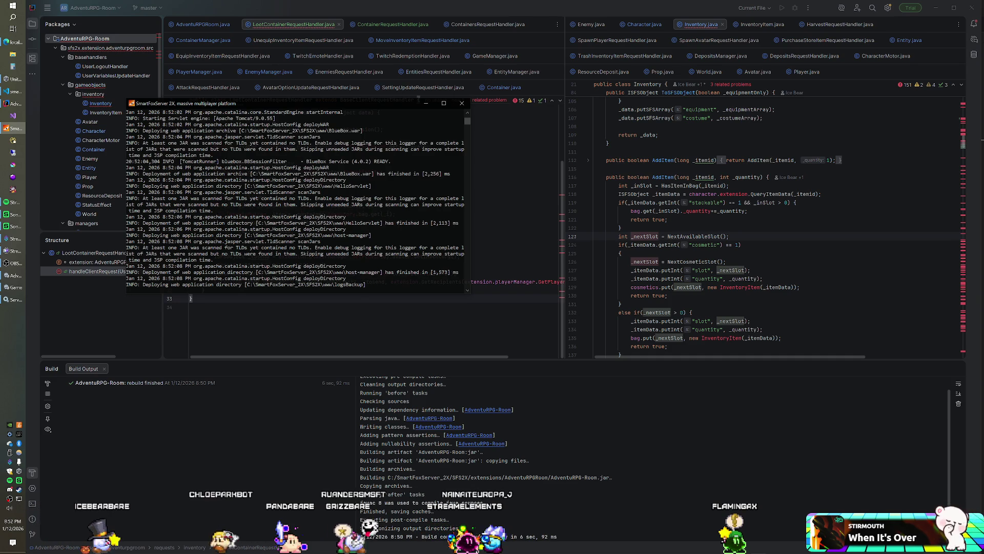
Switch to the running AdventuRPG game in Unity and zoom the Game view out slightly
key("alt+Tab")
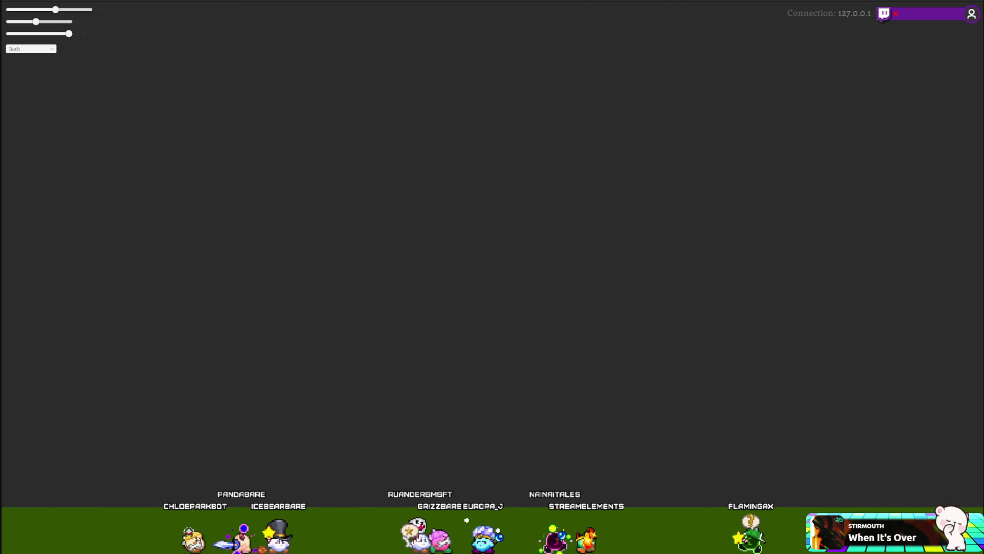
key("ctrl+minus")
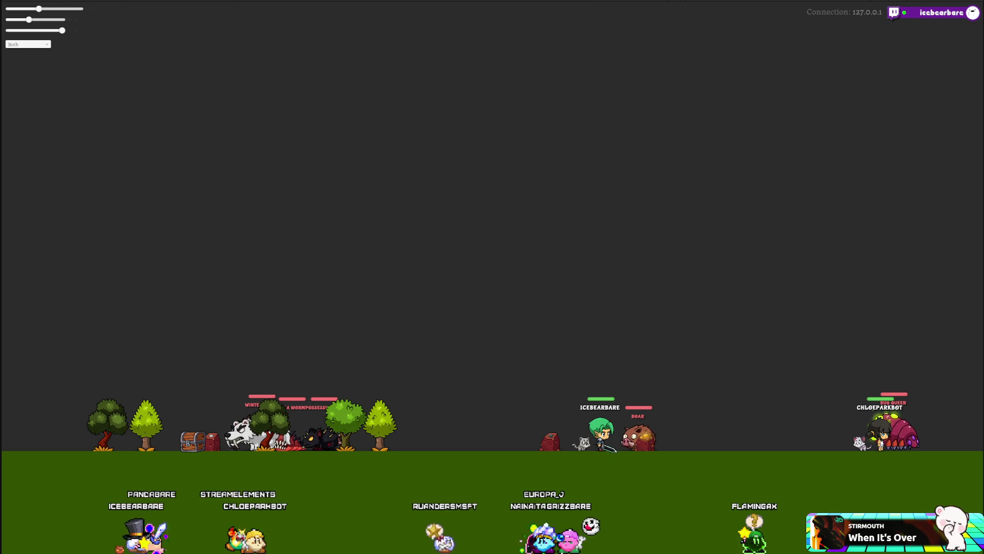
Leave the full-screen game to see the editor and the server console logging the room join
key("alt+Tab")
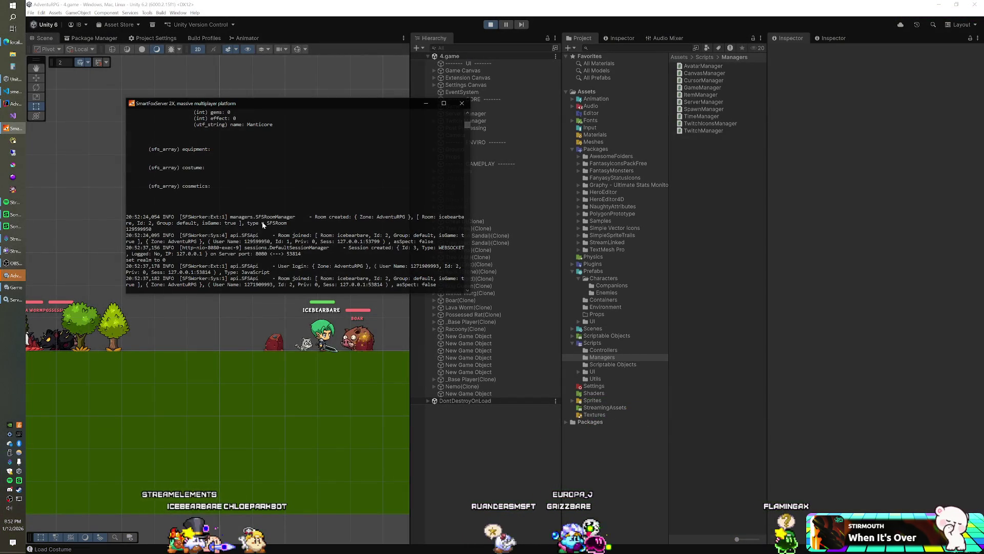
Stop Play mode after the server's NullPointerExceptions, then zoom out the relaunched full-screen game
left_click(13, 42)
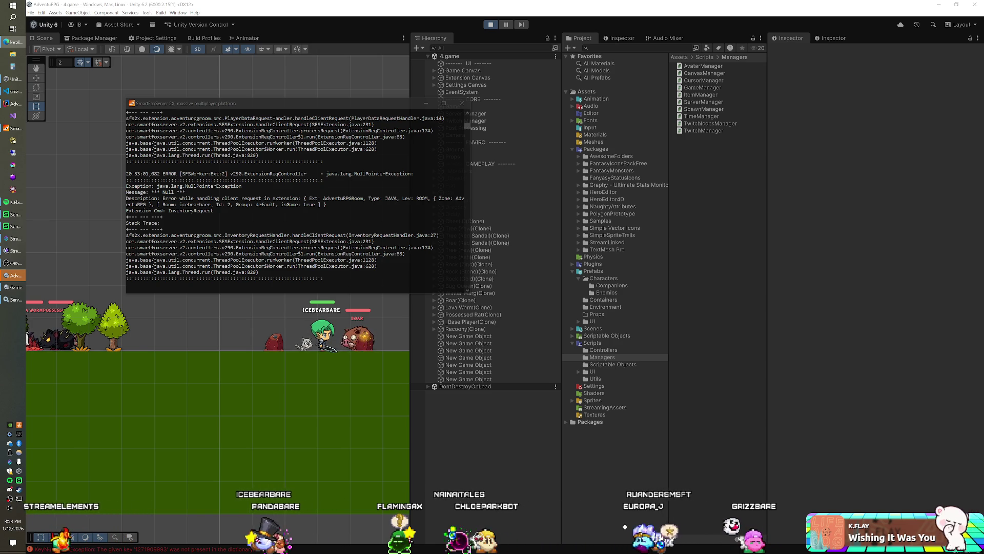
key("ctrl+p")
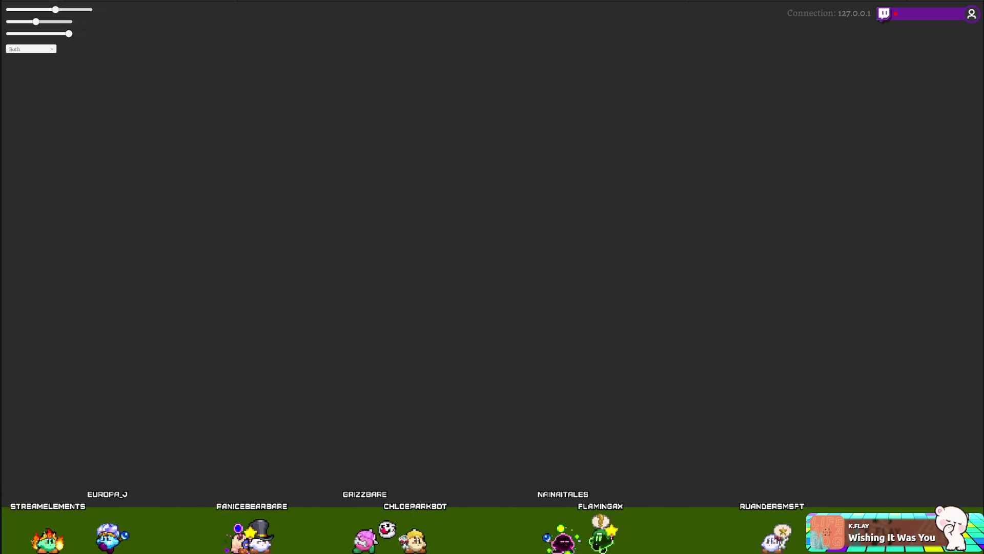
key("ctrl+minus")
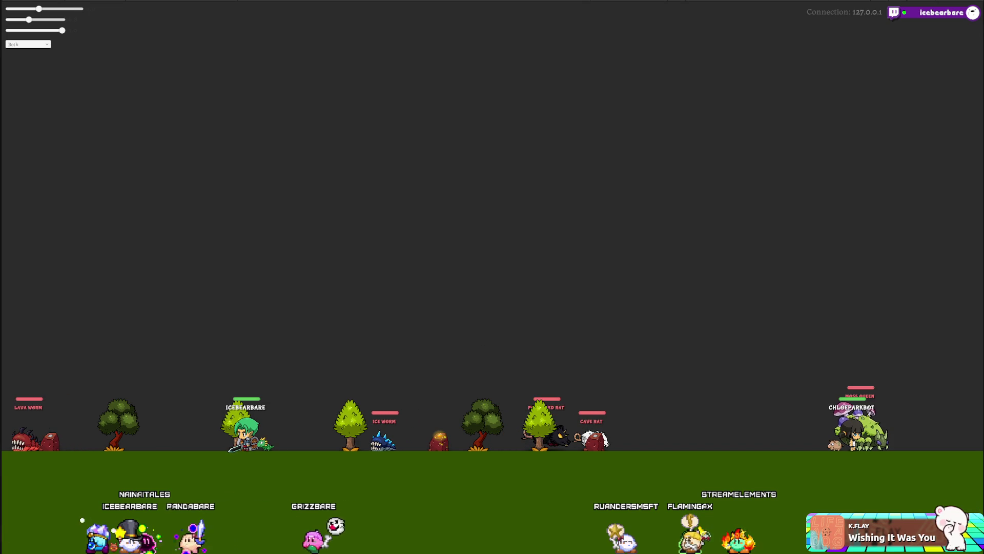
Exit the full-screen game with Alt+F4 so the server console logs the user disconnecting
key("alt+F4")
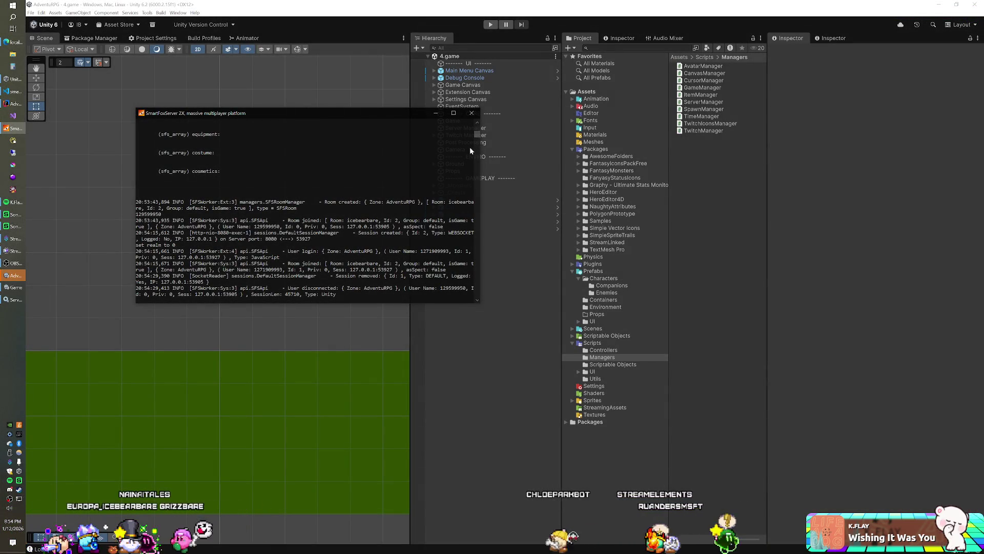
Close the SmartFoxServer console, run the game, and stop it after the connection is refused
left_click(472, 114)
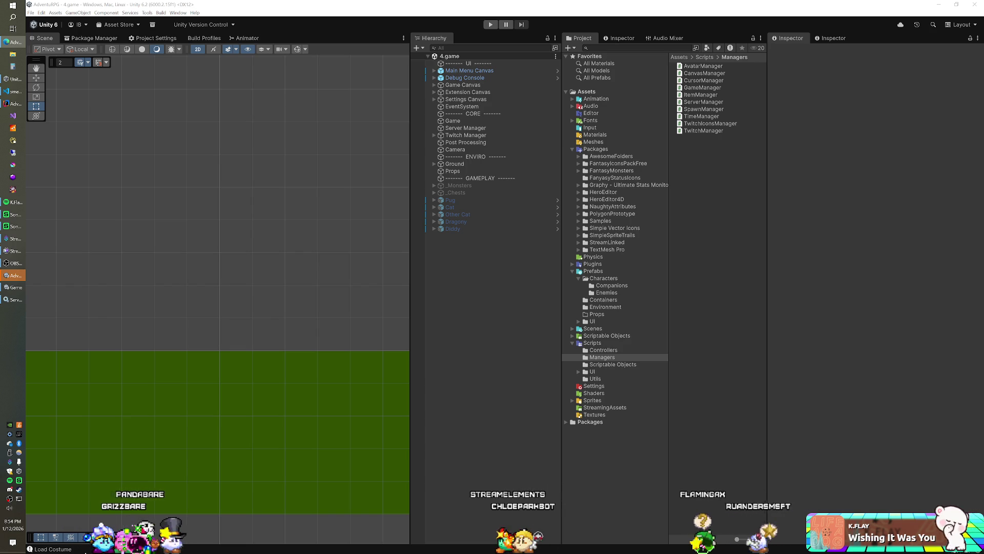
key("ctrl+p")
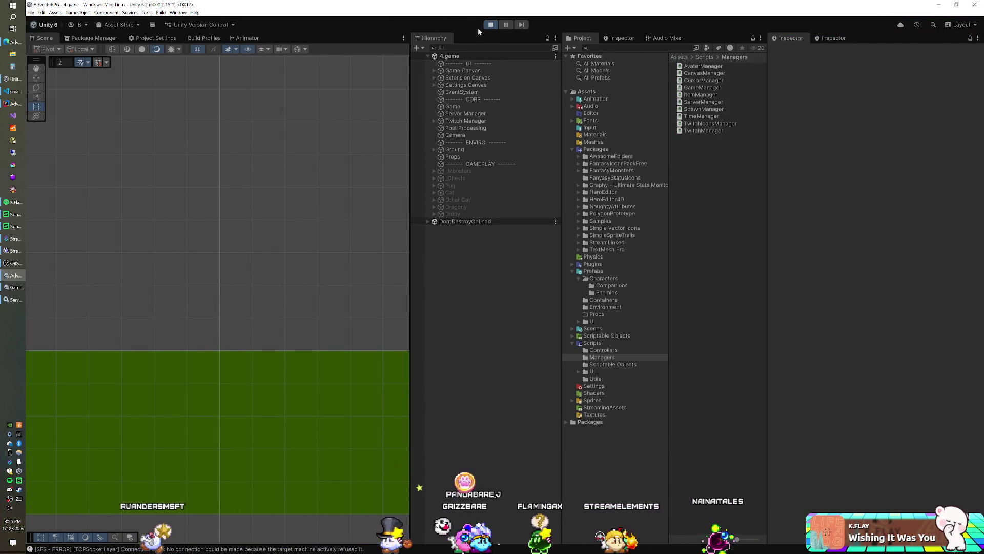
left_click(491, 24)
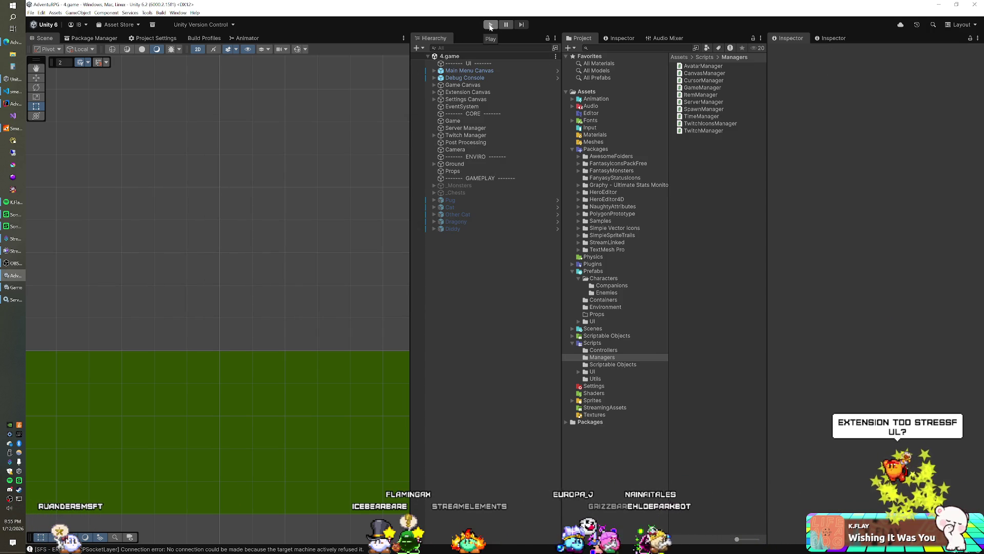
Start Play mode again with SmartFoxServer back up and enter the game world
left_click(491, 26)
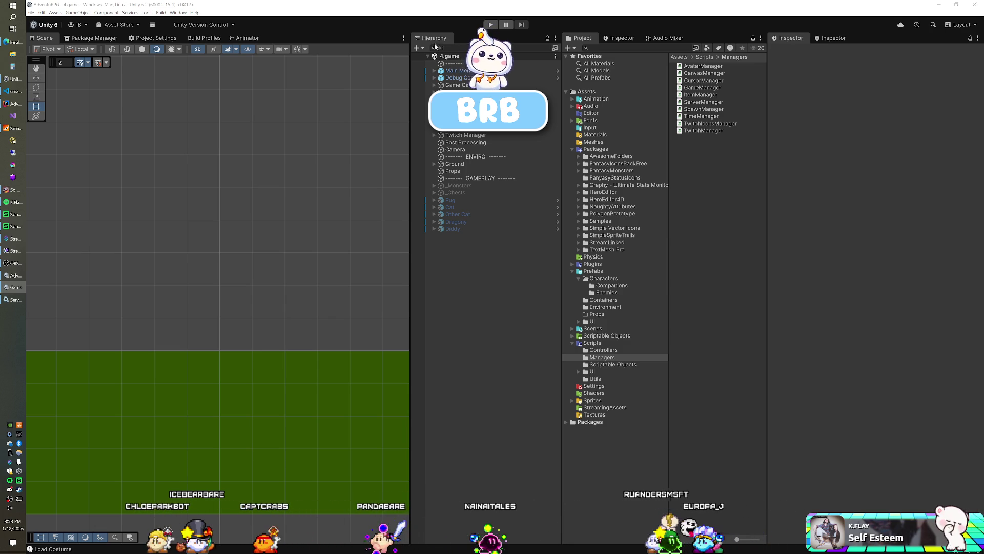
Bring the So Many Zombies game window to the front over the Unity editor
left_click(15, 190)
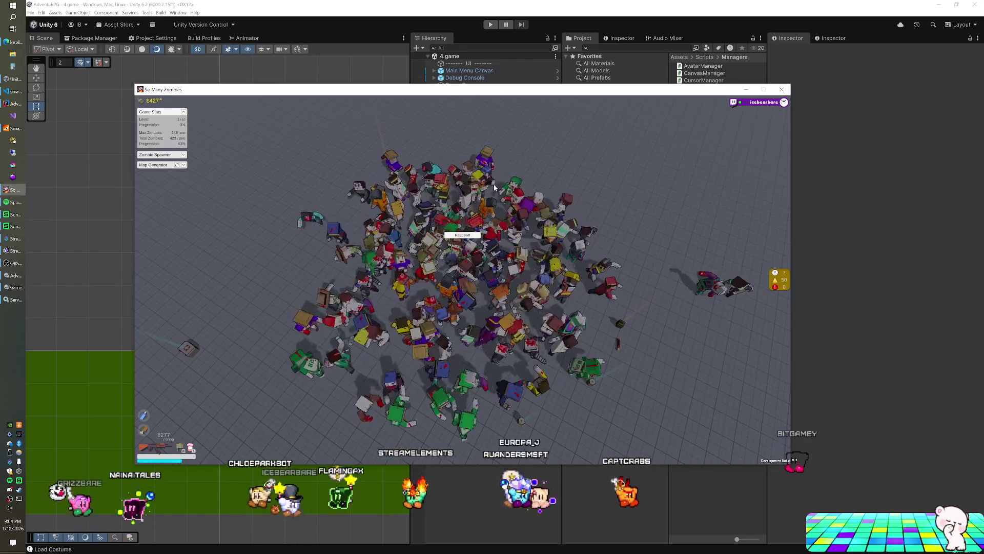
Close the So Many Zombies game window and start Unity's play mode again
key("alt+F4")
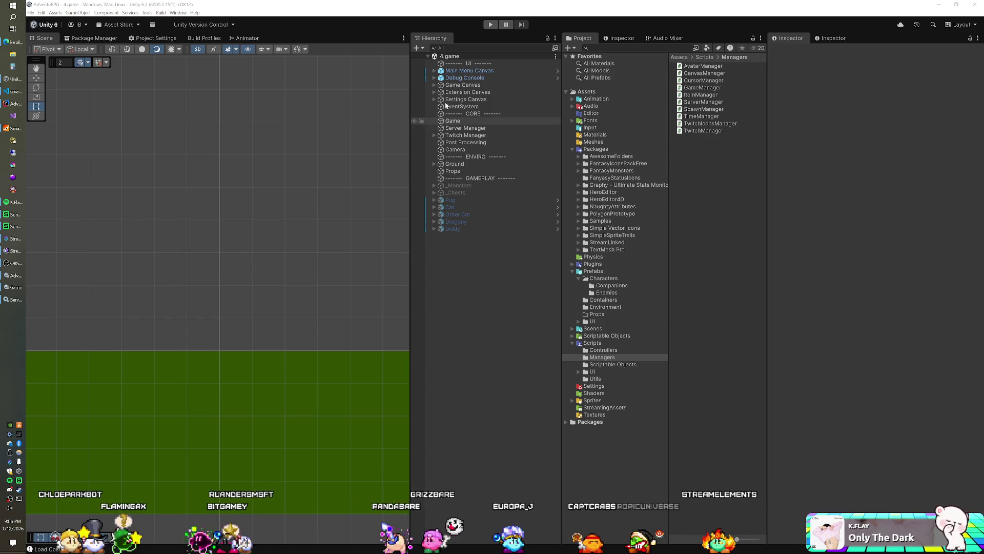
left_click(489, 24)
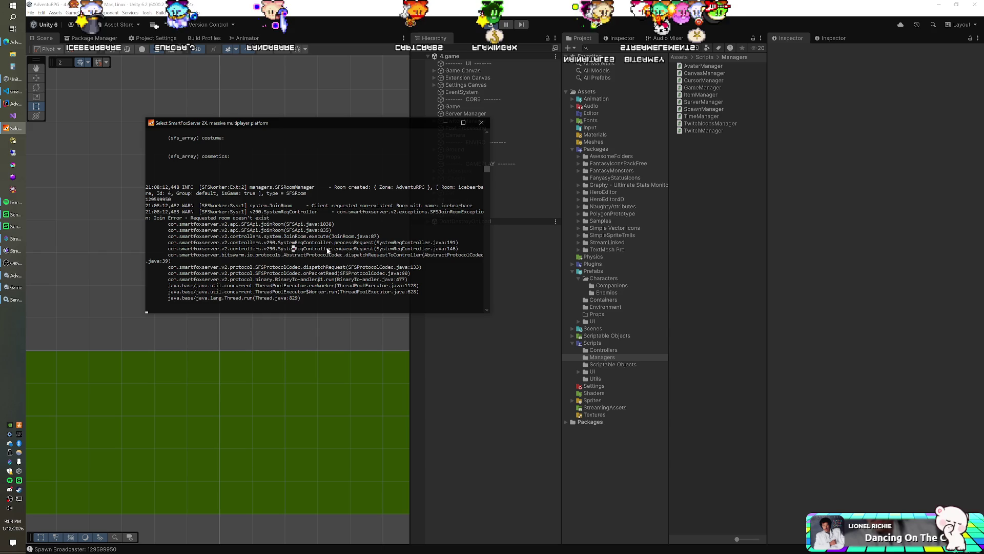
Stop and restart play mode in Unity to respawn monsters, trees and players, then check the server console
key("Escape")
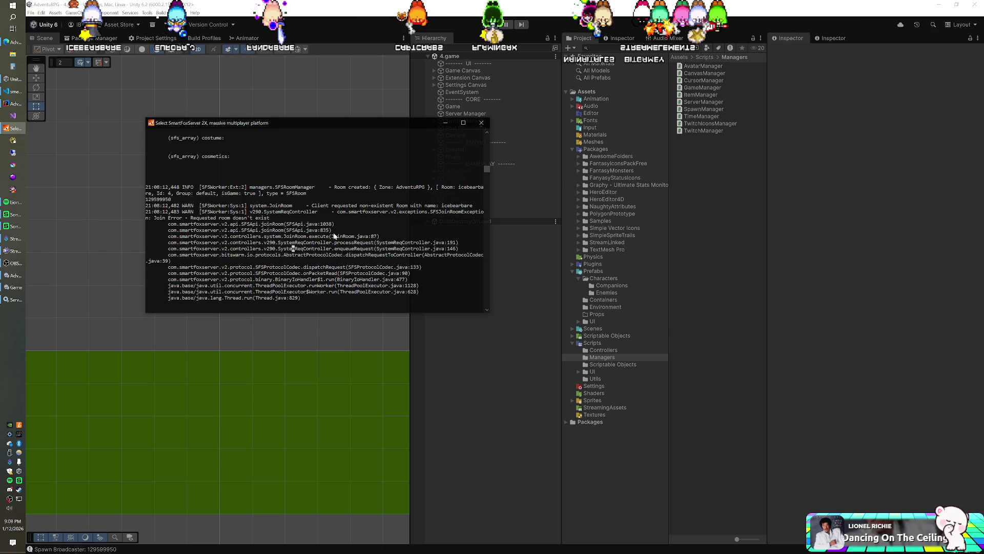
left_click(192, 29)
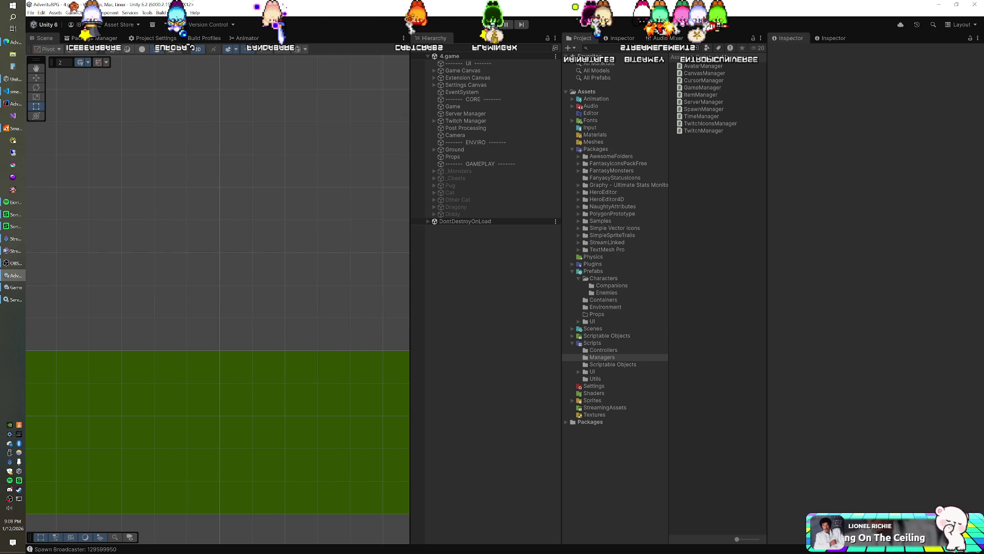
left_click(490, 25)
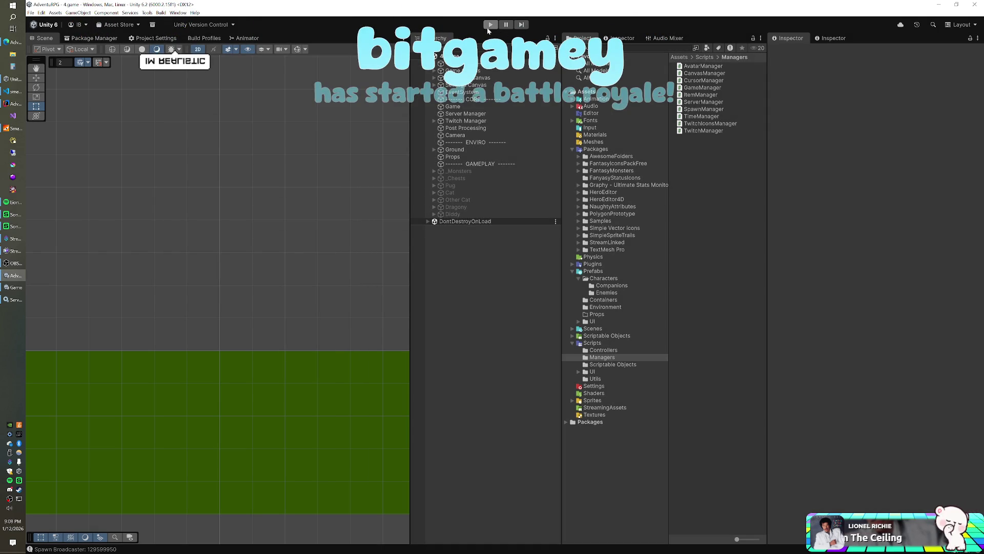
left_click(492, 25)
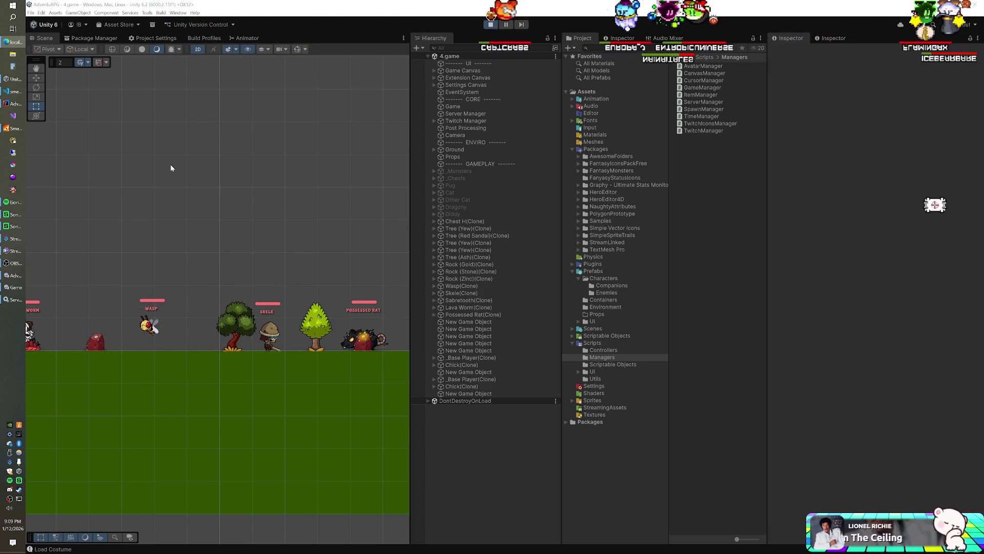
left_click(15, 129)
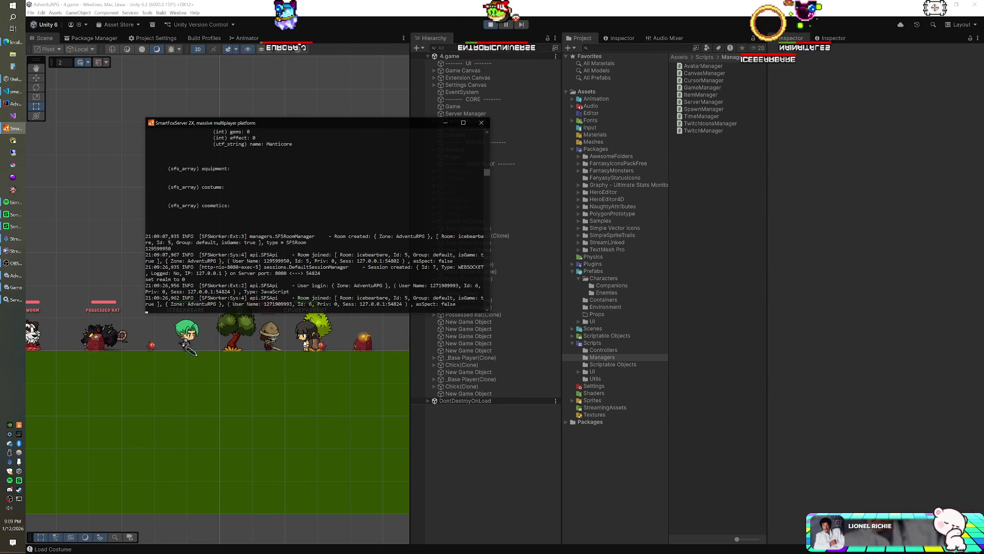
Leave the server console and run AdventuRPG in Unity's play mode for a re-test
key("alt+Tab")
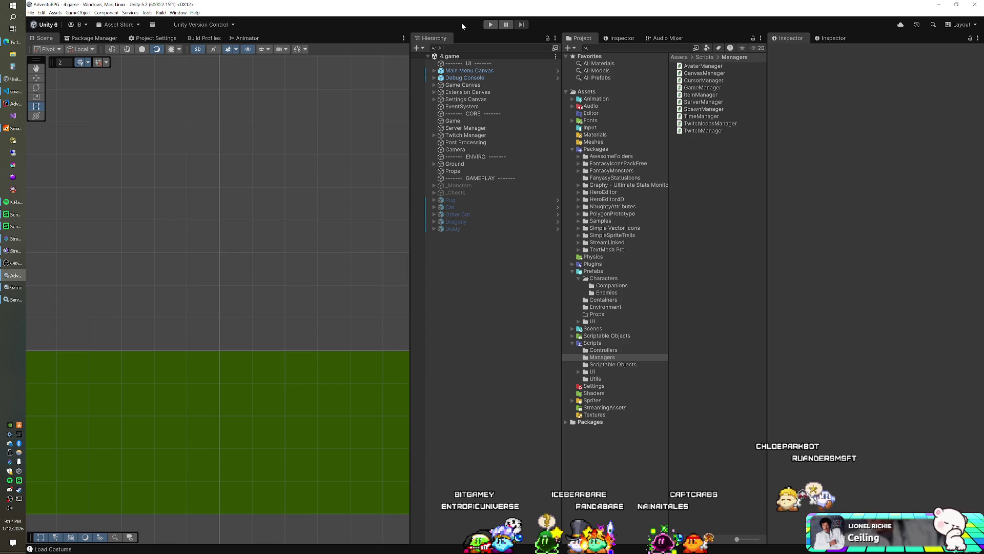
left_click(485, 25)
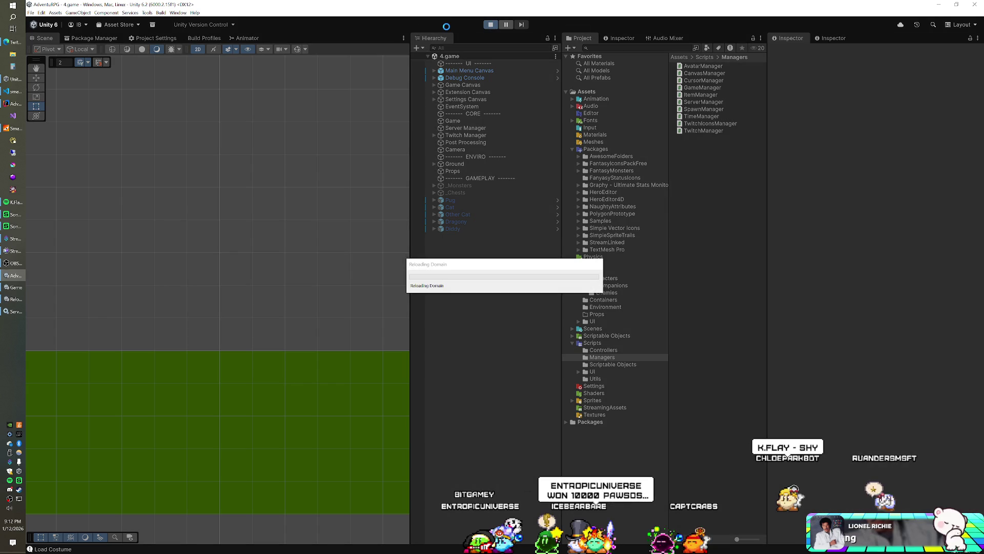
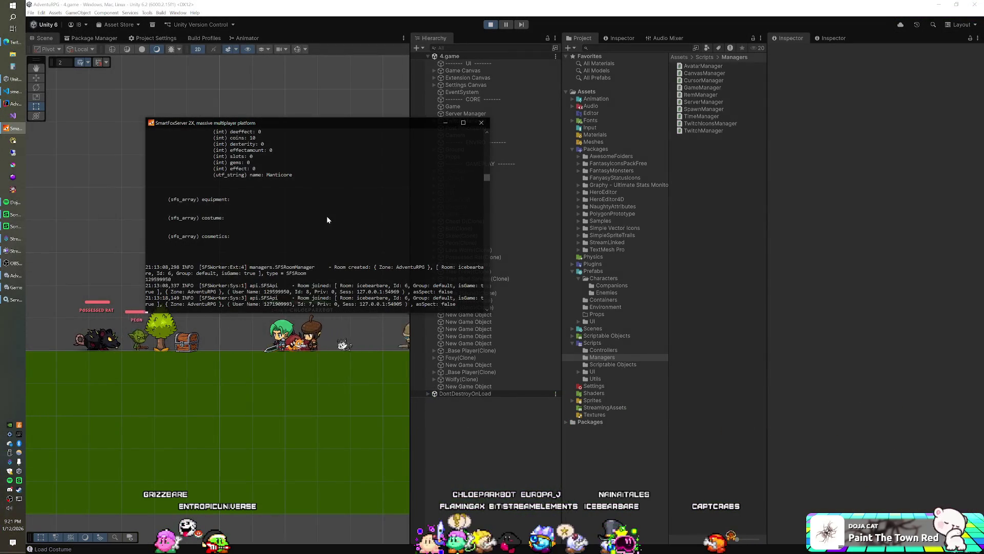
Check the SmartFoxServer 2X service in Windows Services, then minimize the server console to reveal Unity
left_click(13, 5)
left_click(165, 211)
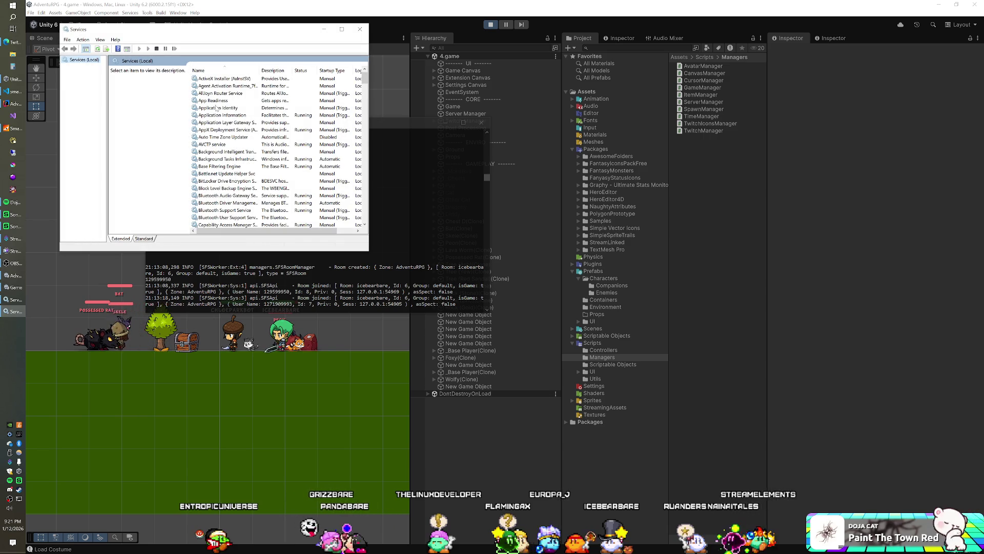
left_click(221, 114)
type("s")
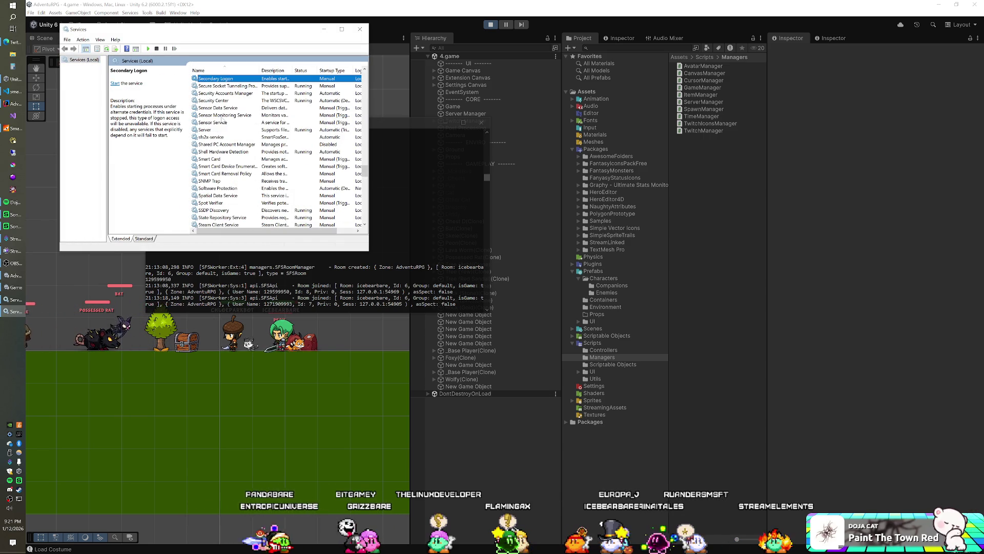
left_click(210, 137)
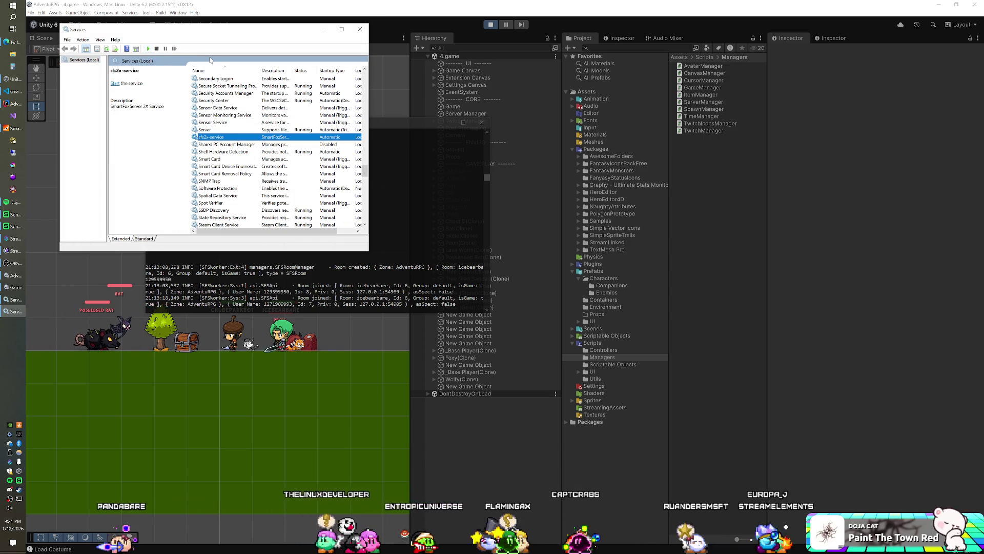
left_click(360, 29)
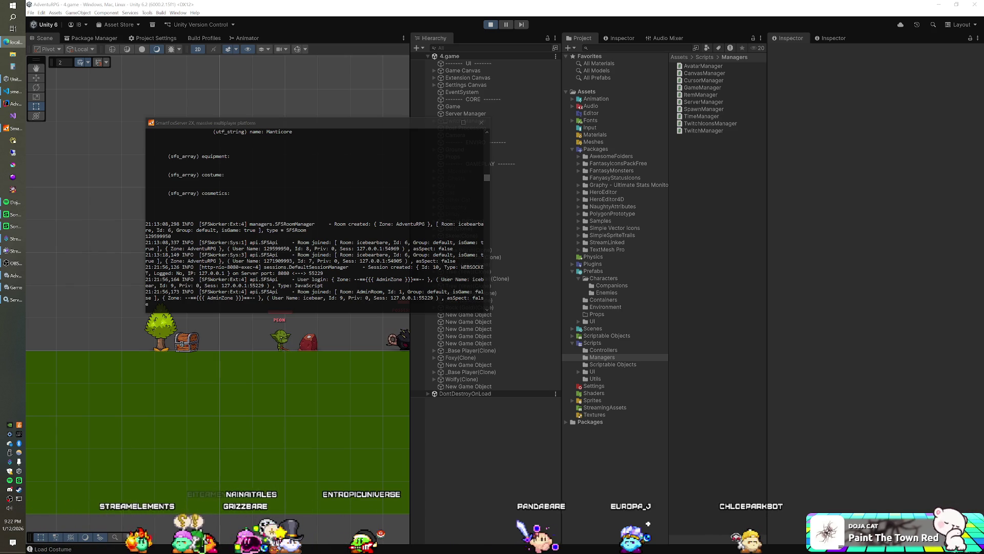
left_click(15, 287)
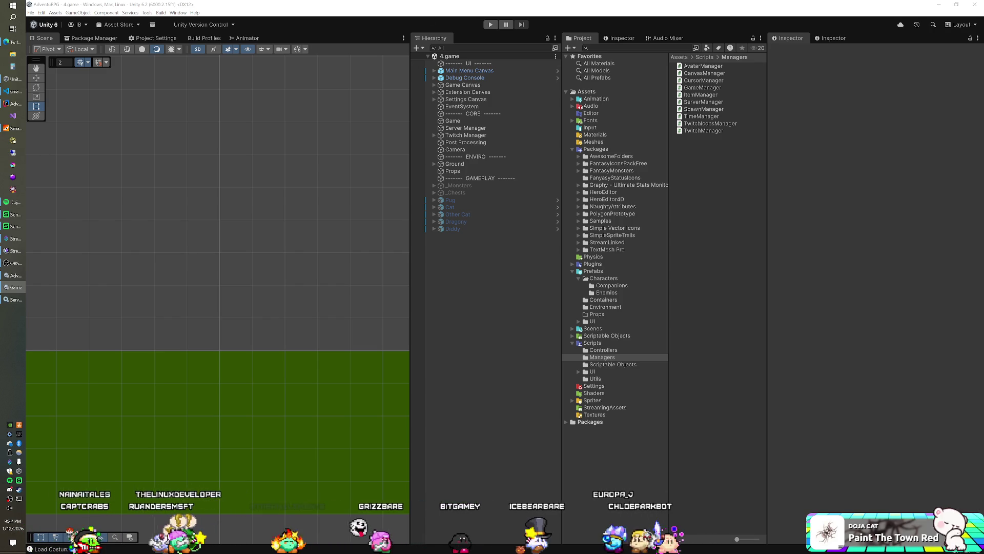
Run the game in Play mode and exit the maximized Game view while it keeps playing
key("ctrl+p")
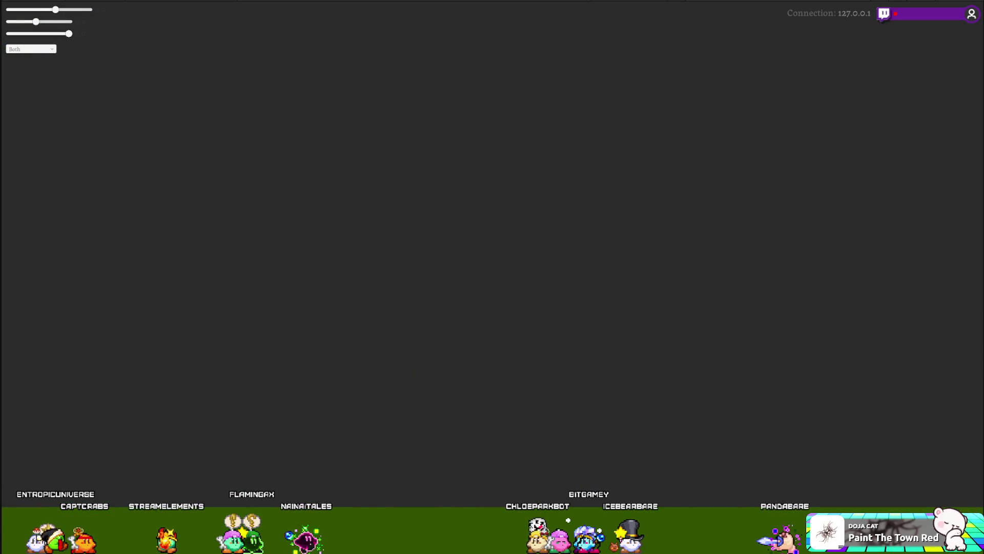
key("ctrl+shift+F7")
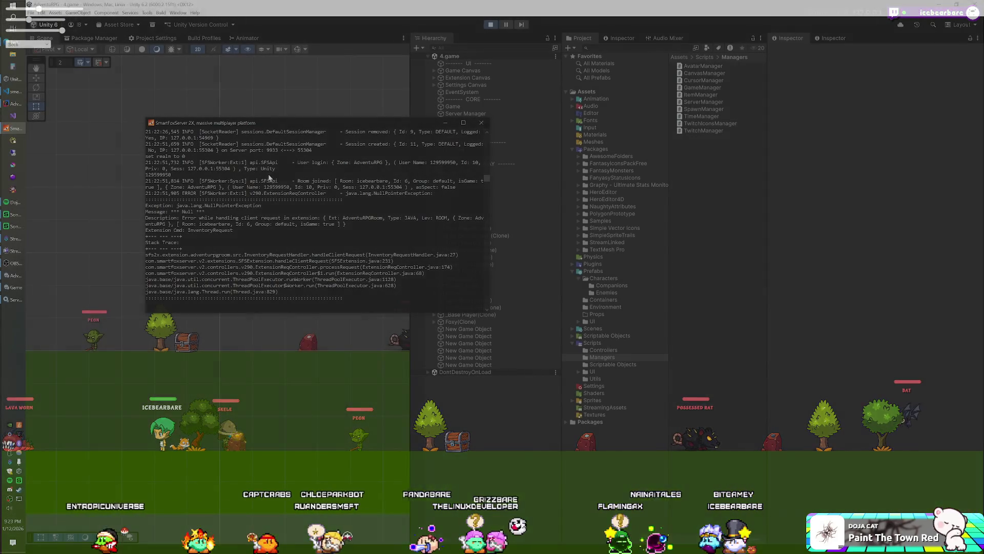
Read the InventoryRequest NullPointerException stack traces in the server console, then switch to IntelliJ IDEA
left_click(305, 187)
scroll(309, 185, "up", 2)
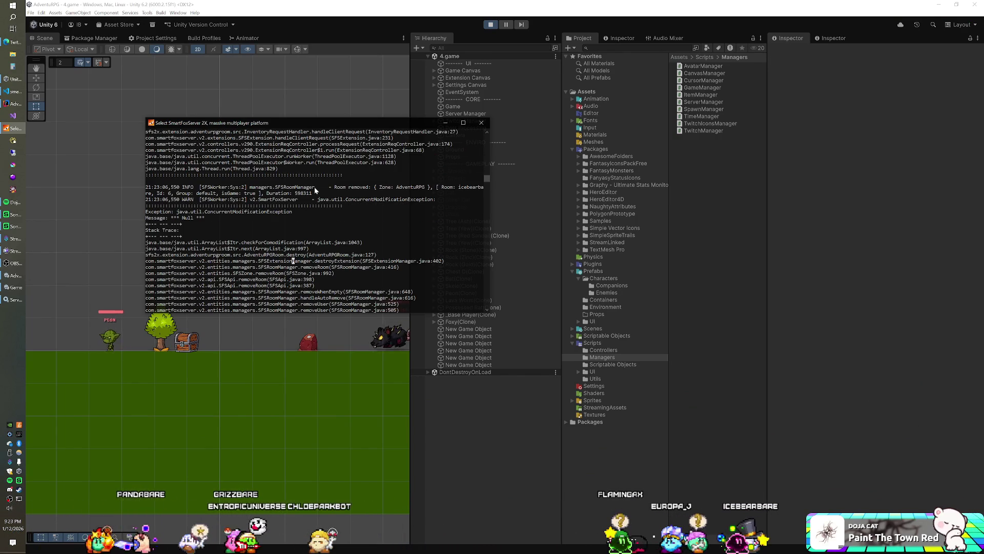
scroll(316, 190, "up", 5)
scroll(315, 190, "up", 6)
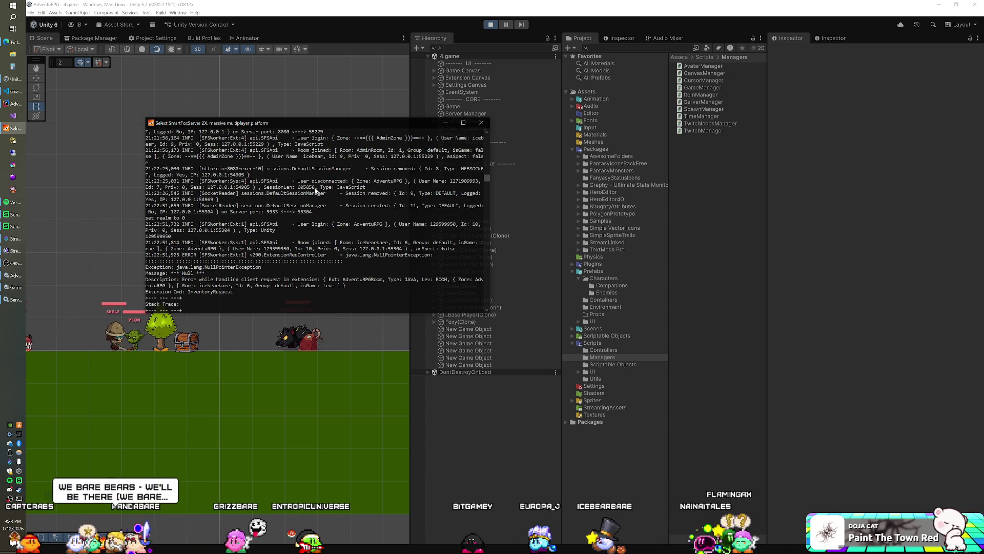
scroll(315, 190, "down", 3)
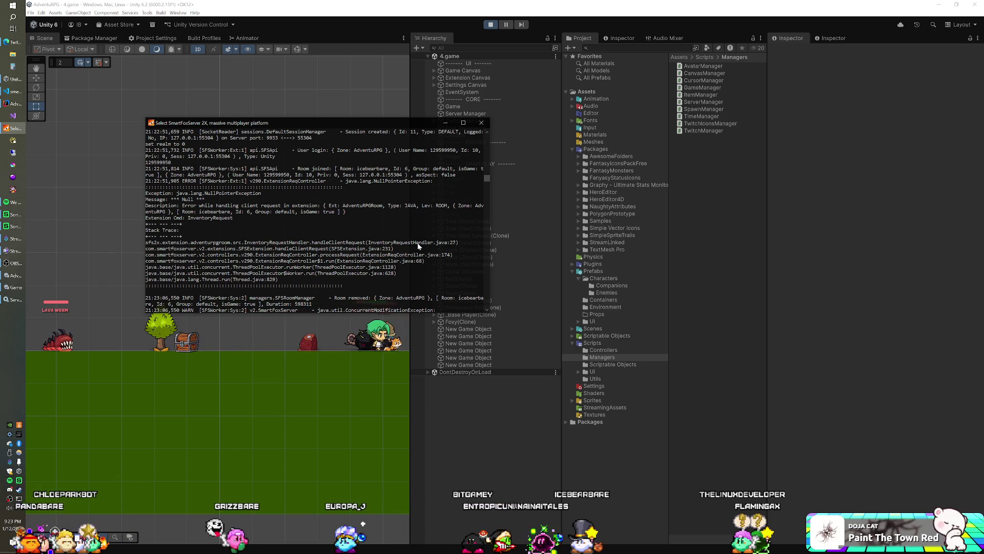
left_click(11, 104)
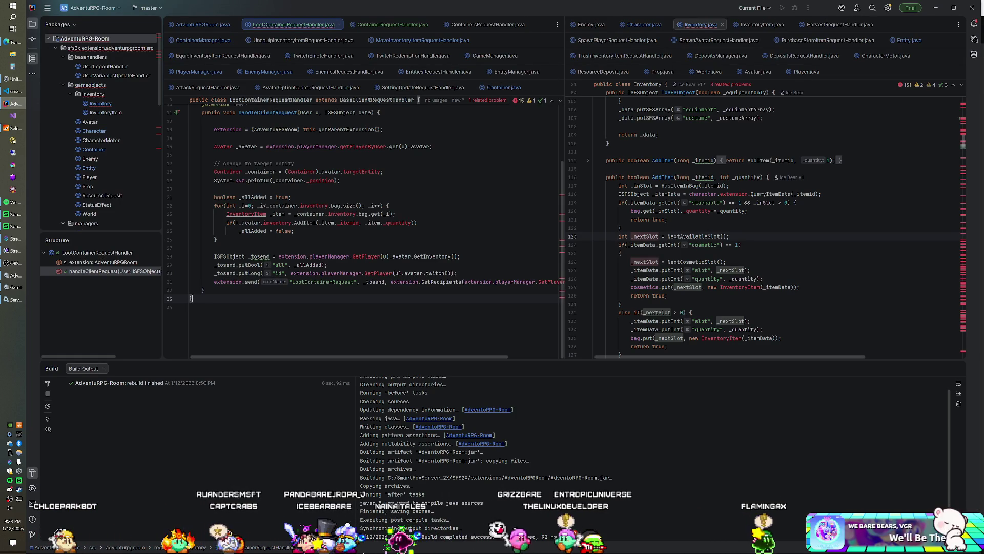
Open InventoryRequestHandler.java from the Project tree to inspect the failing code
scroll(359, 216, "up", 2)
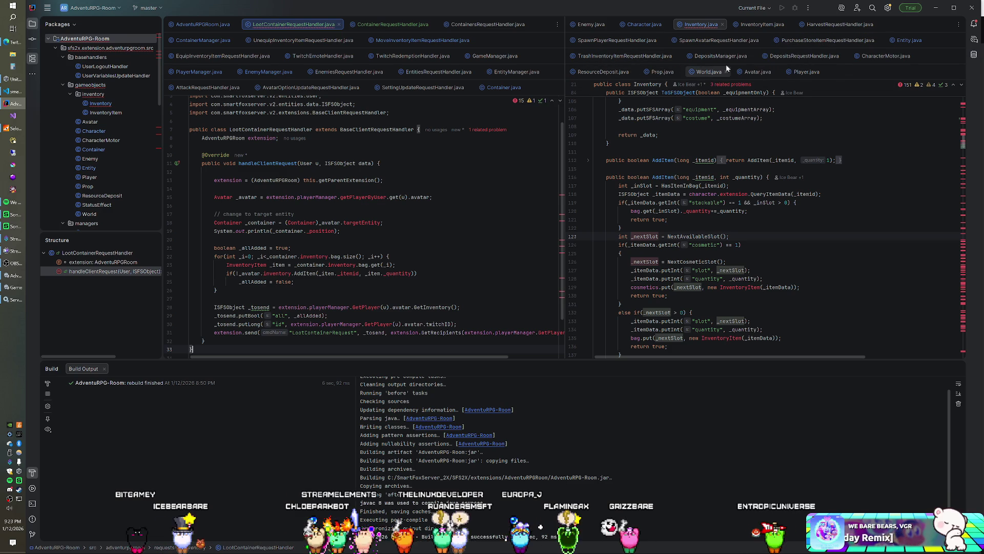
scroll(118, 149, "down", 6)
scroll(119, 153, "down", 1)
double_click(118, 139)
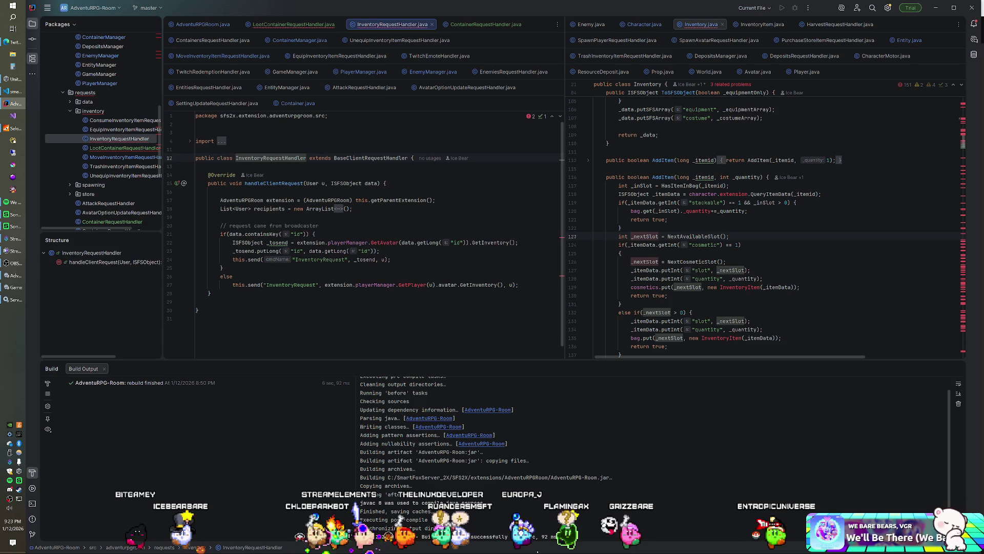
Recheck the server error, hide the Build output panel, and return to Unity
left_click(9, 129)
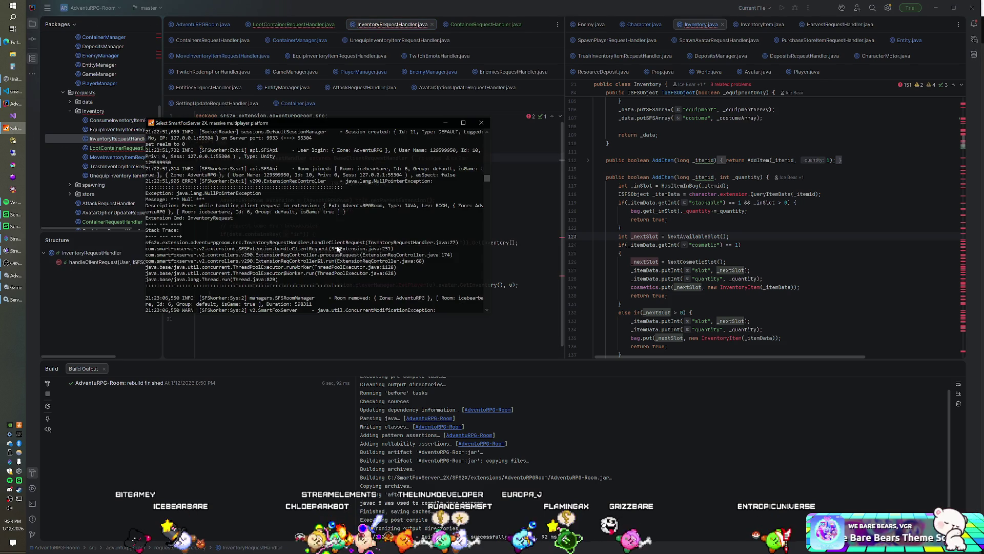
left_click(13, 103)
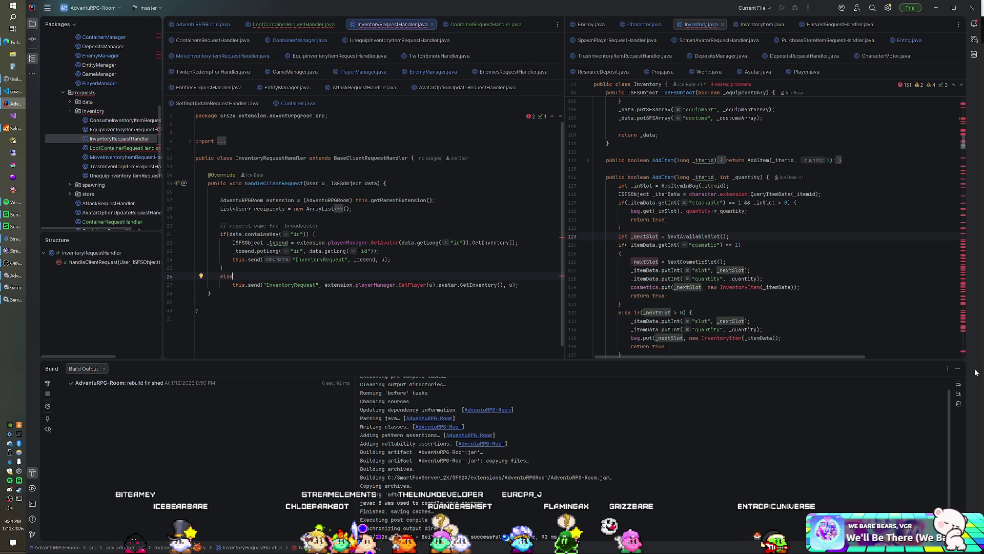
key("shift+Escape")
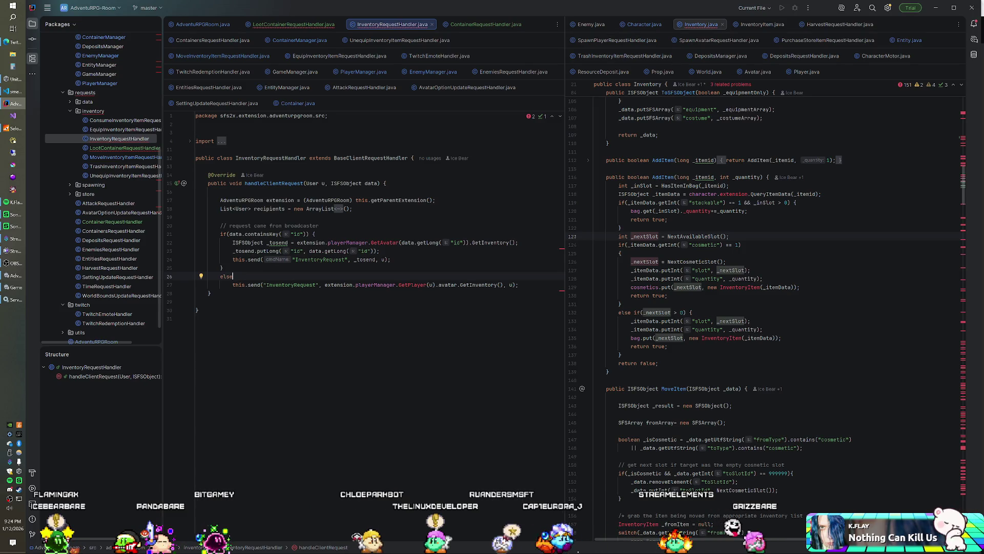
key("alt+Tab")
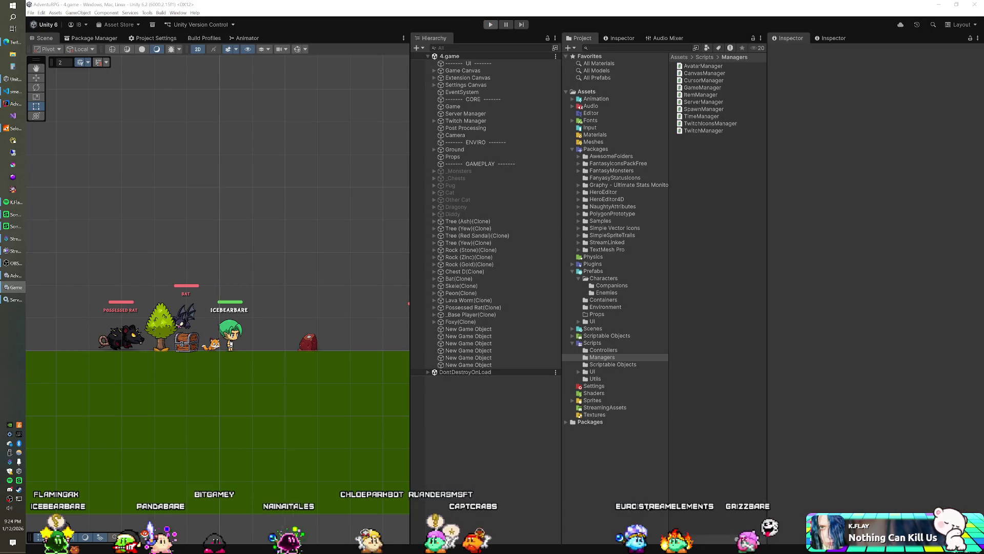
Review the addRequestHandler list in AdventuRPGRoom.java, then close the SmartFoxServer console
left_click(13, 104)
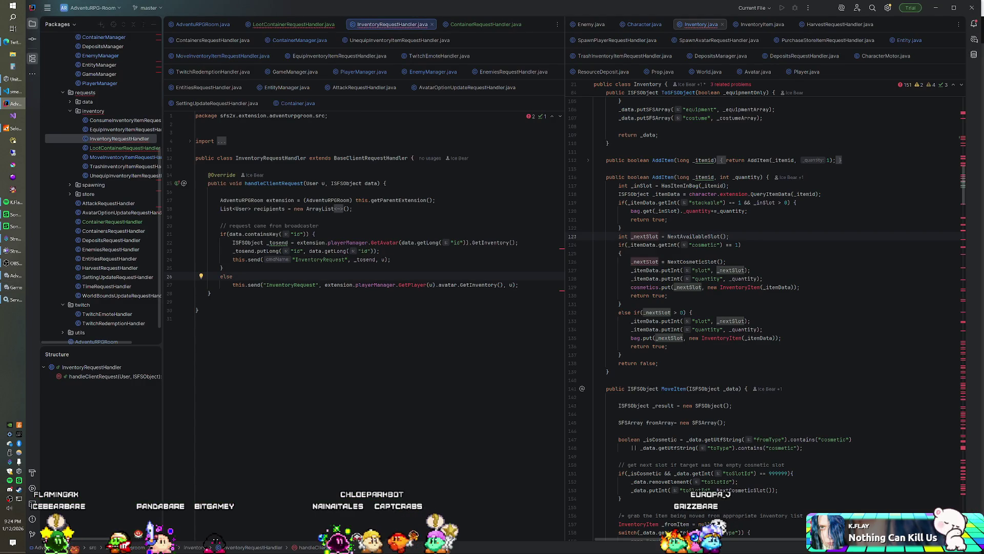
left_click(205, 24)
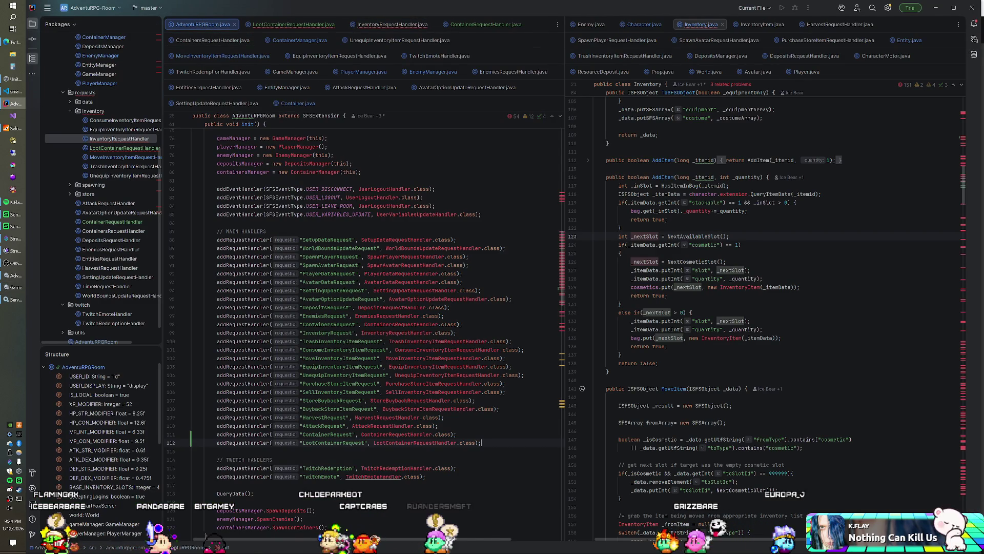
scroll(364, 308, "down", 1)
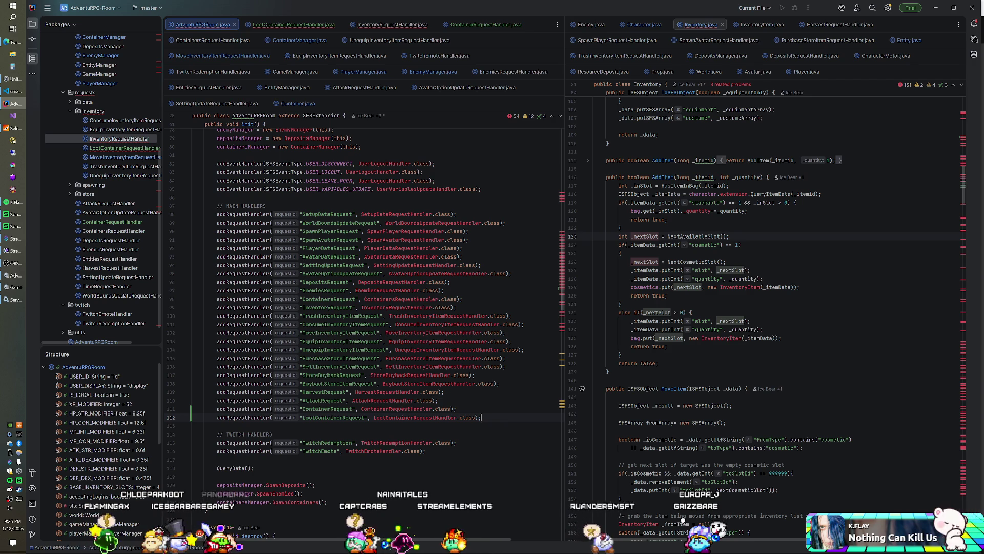
left_click(13, 128)
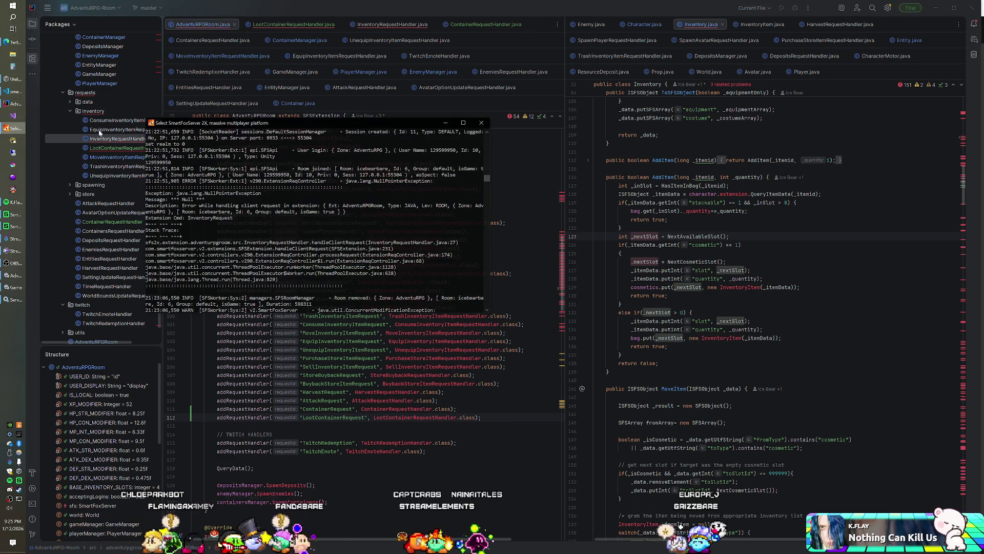
left_click(480, 124)
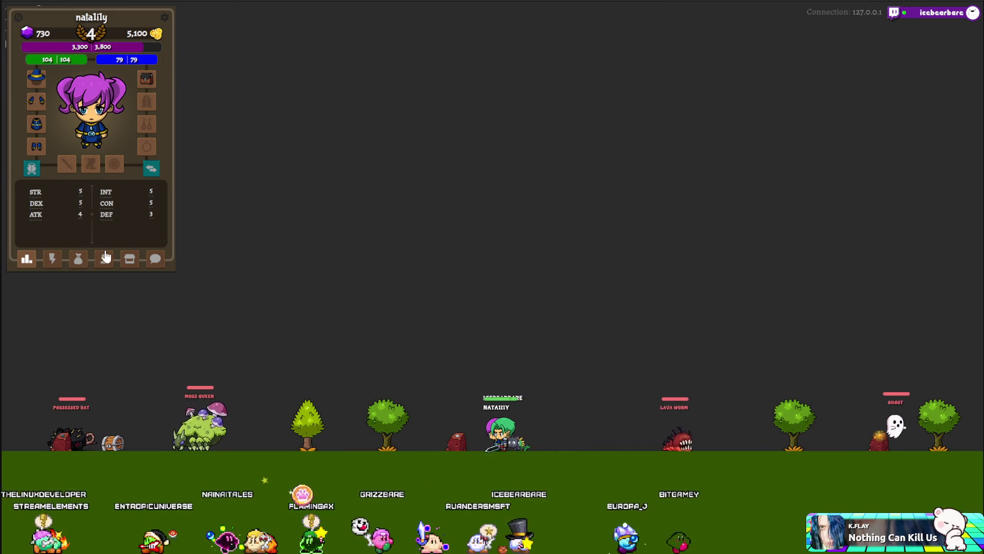
Show the character's available actions, such as Loot, in the character panel's lightning tab
left_click(53, 259)
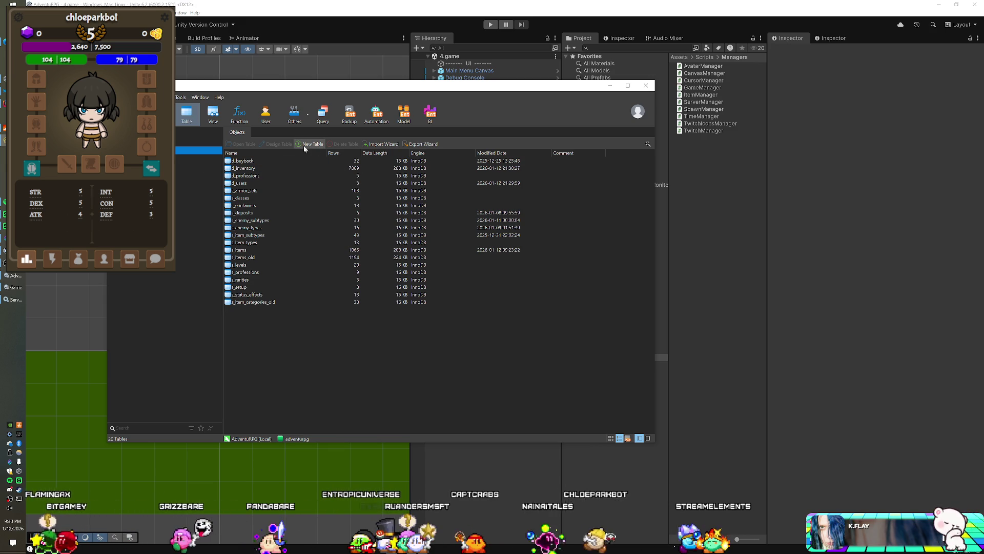
Run 'delete from d_inventory where playerid =' for the player, removing 14162 rows
left_click(323, 114)
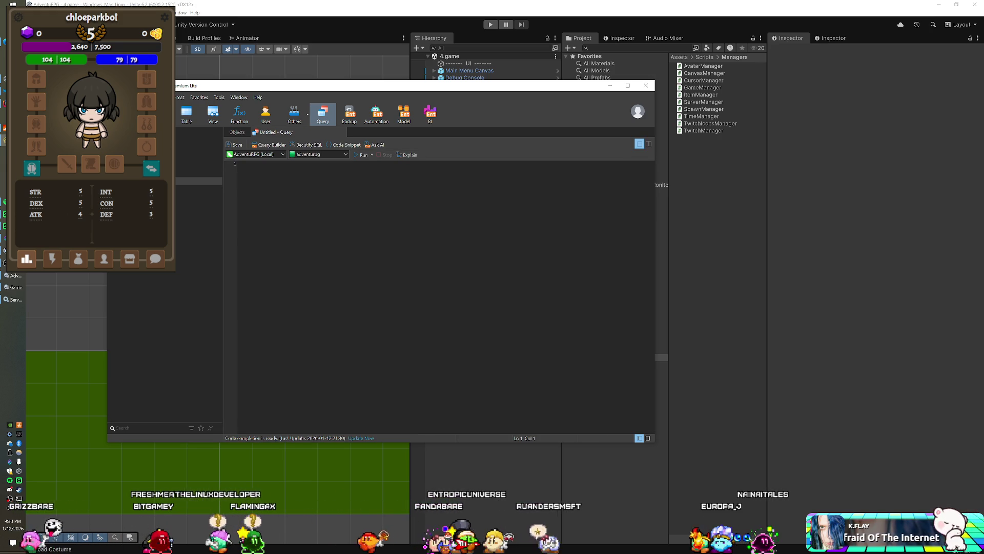
type("delete from d_inventory where ")
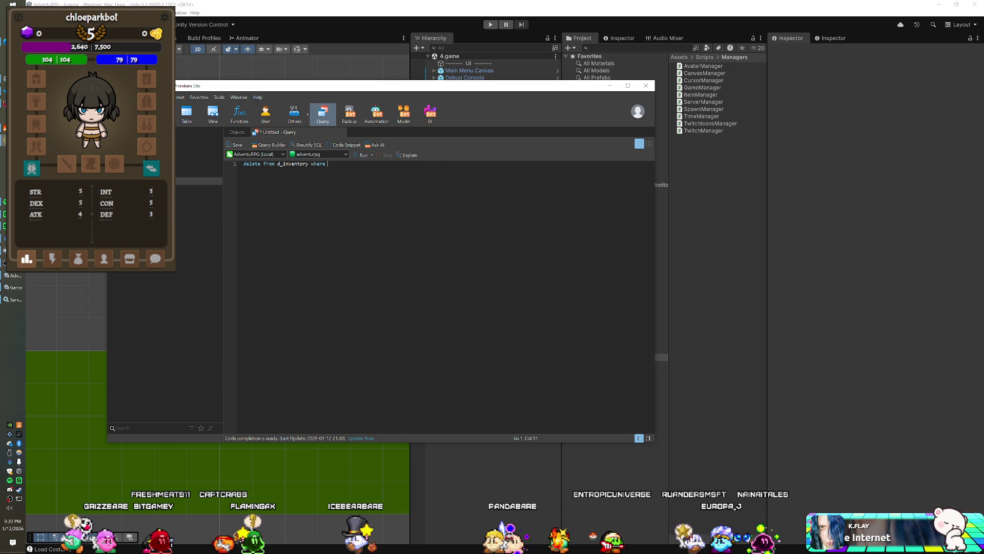
type("playerid = 1271909993")
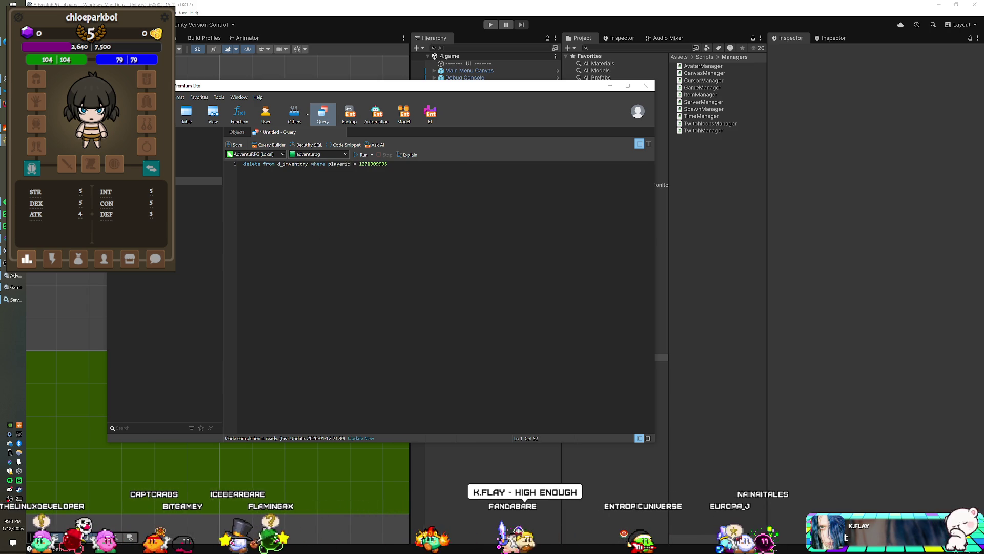
key("ctrl+r")
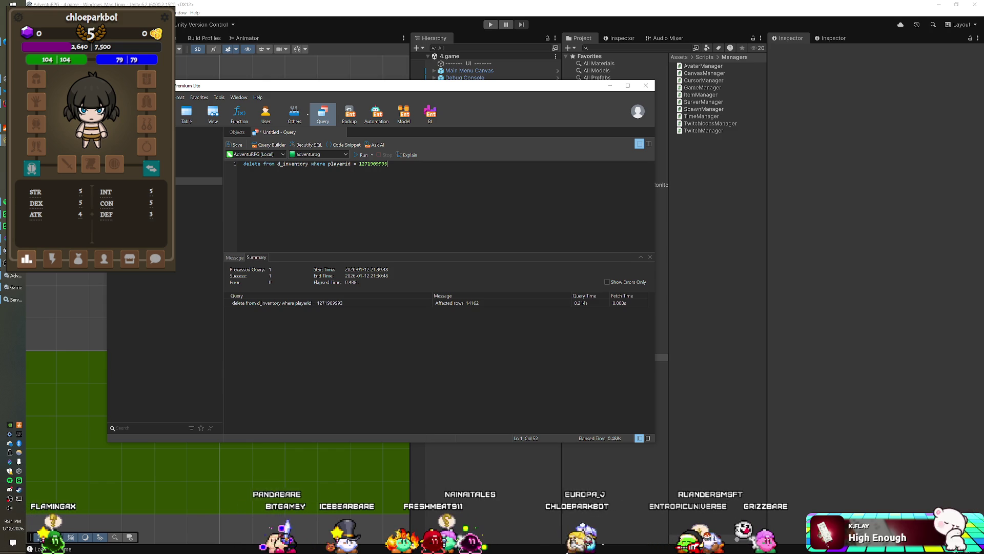
left_click(237, 132)
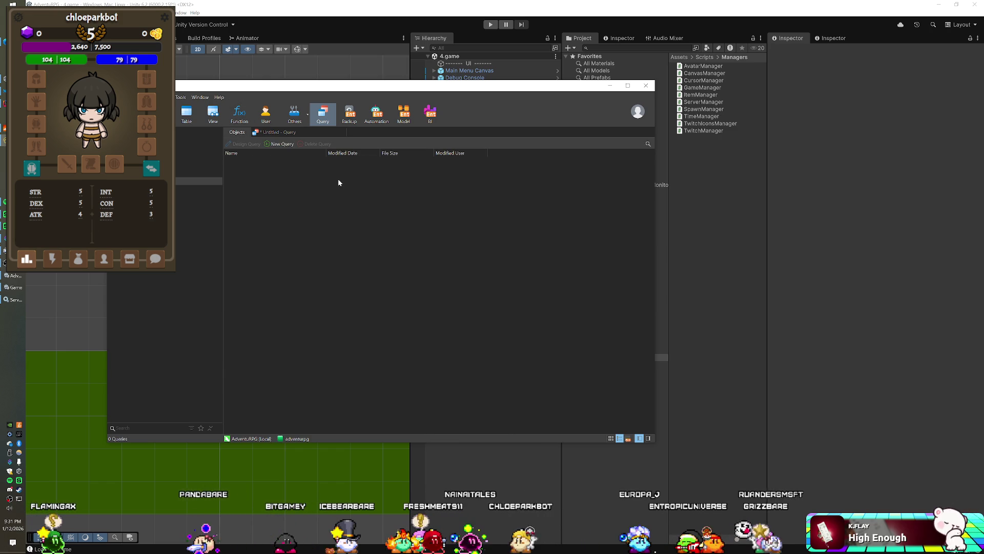
Browse the d_inventory rows down to slot 7815 and refresh the table data
left_click(164, 158)
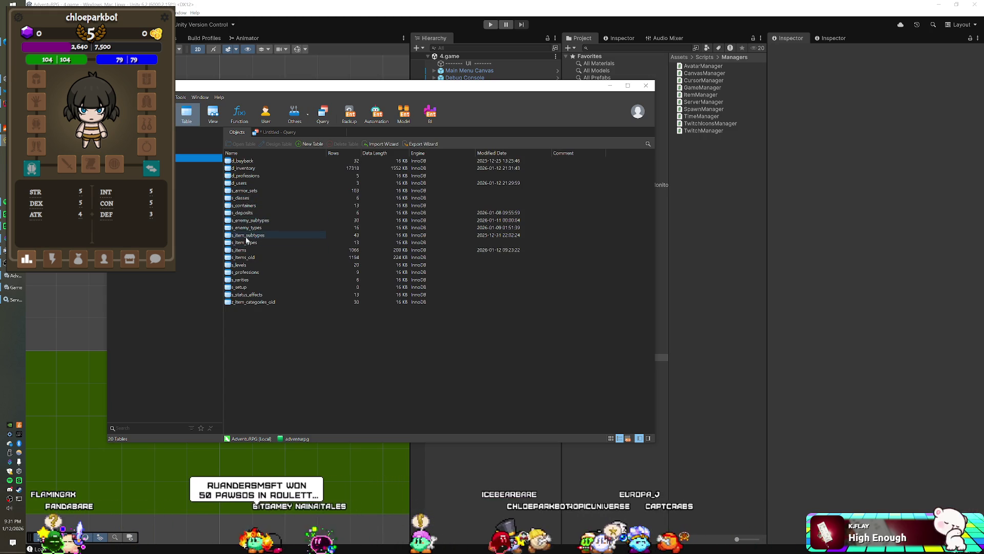
left_click(248, 168)
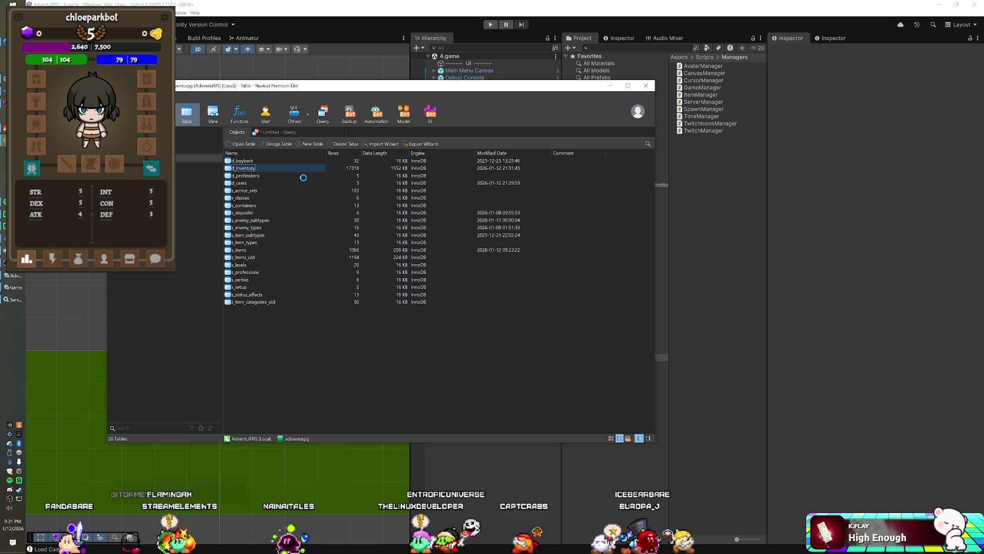
key("Down")
key("Down")
key("Down")
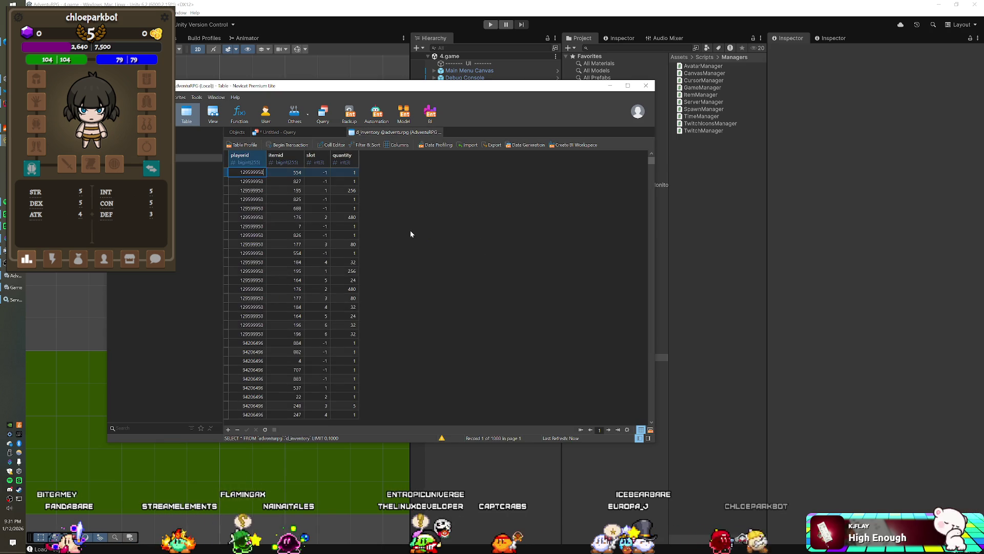
key("Down")
key("Down")
key("Down")
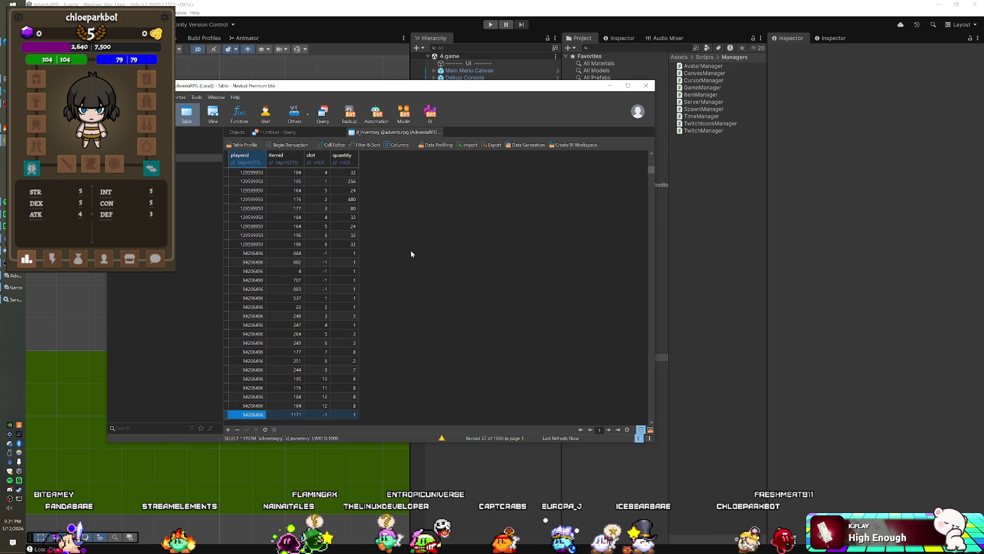
key("Down")
key("Down")
key("Down")
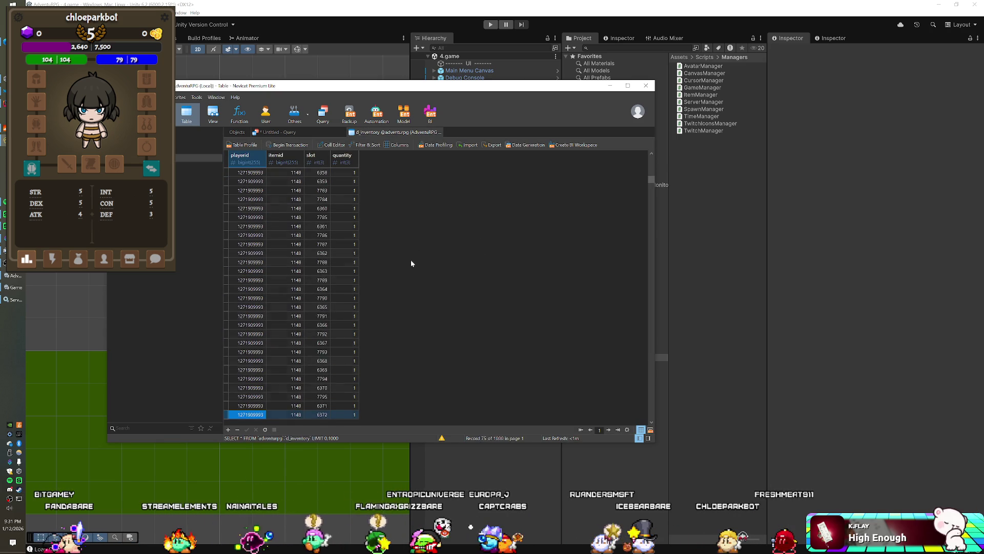
key("Down")
key("Down")
key("Down")
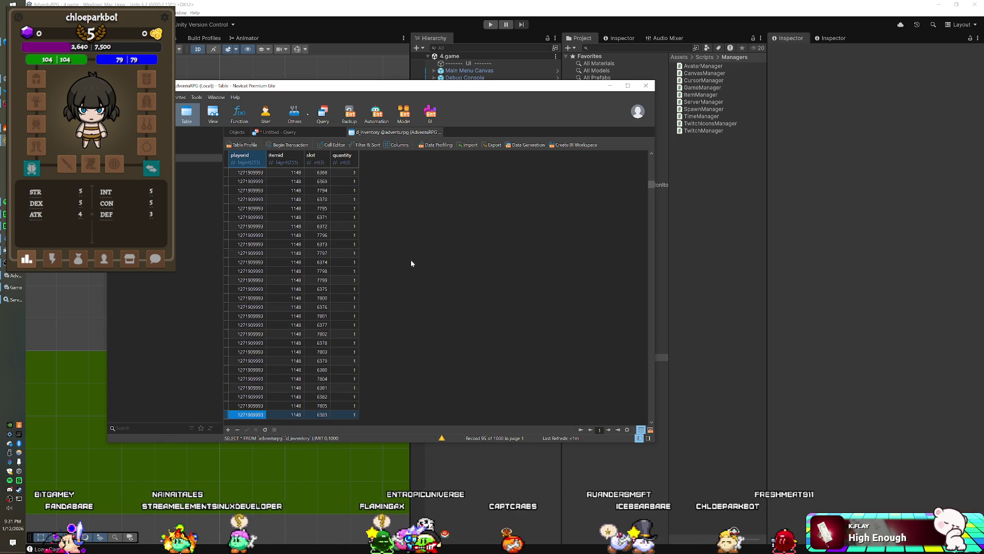
key("Down")
key("Down")
key("Down")
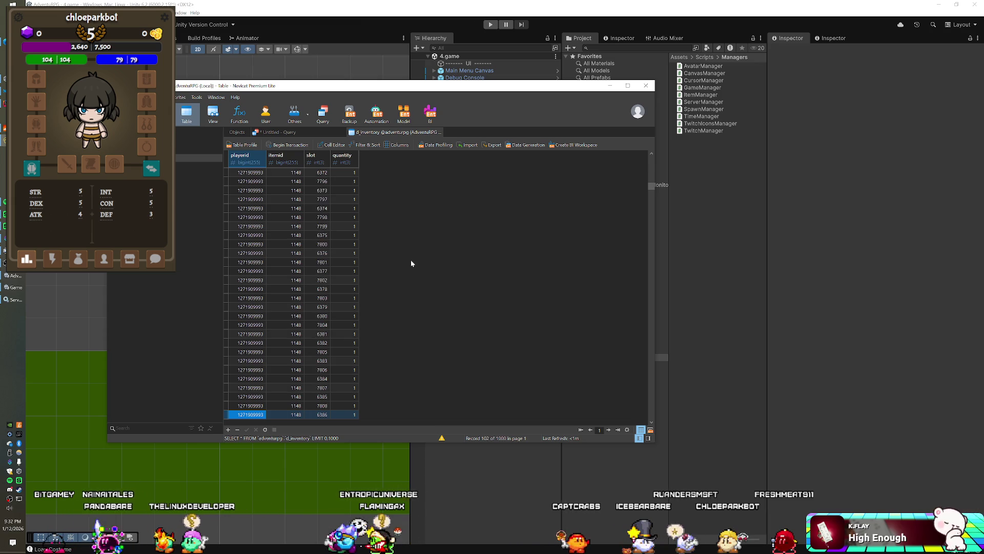
key("Down")
key("Down")
key("Down")
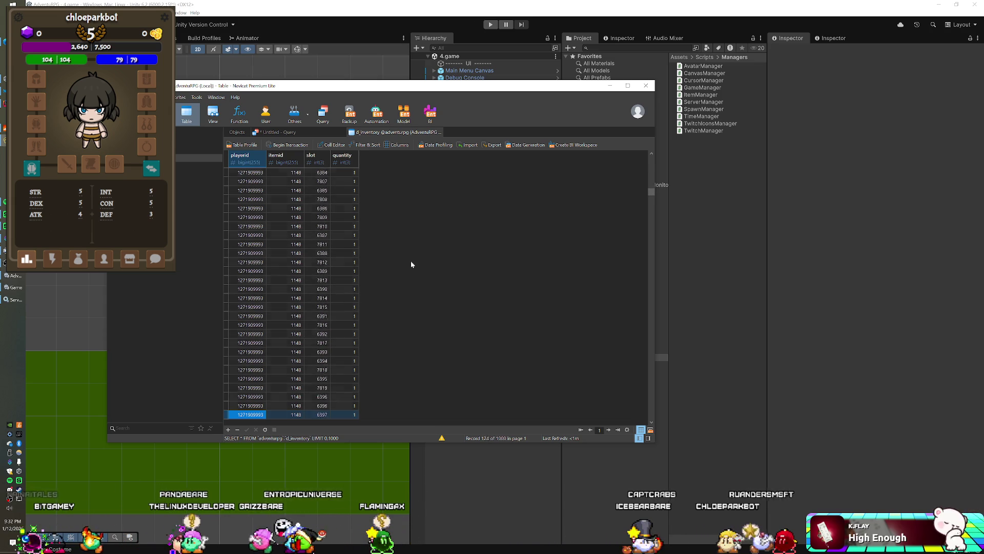
left_click(411, 261)
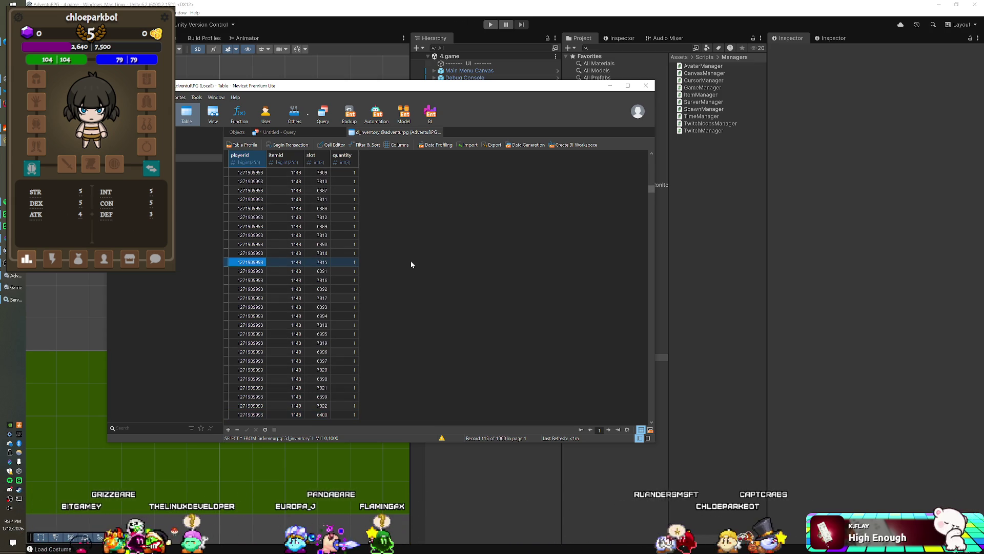
key("F5")
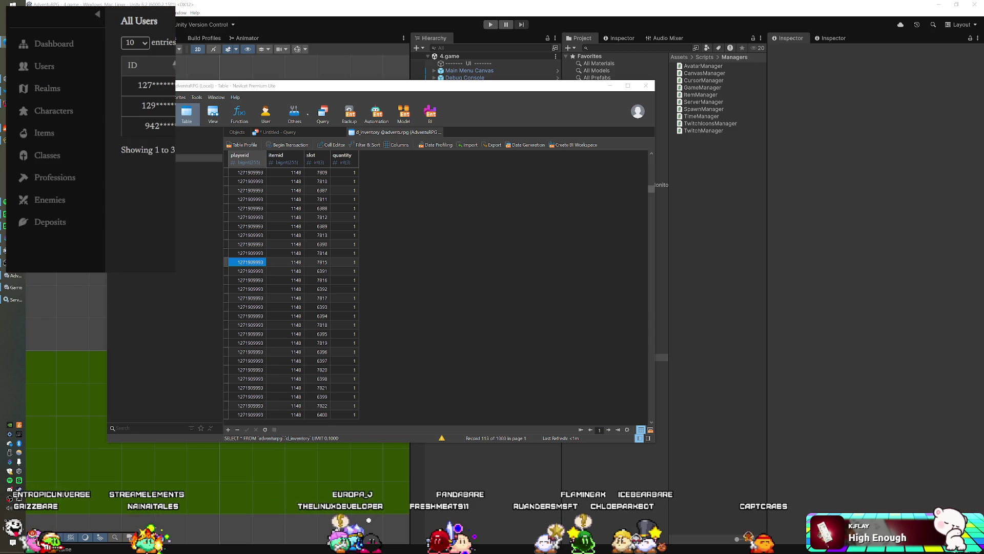
Revisit the delete query, reopen the d_inventory data to browse rows, then return to the query
left_click(287, 132)
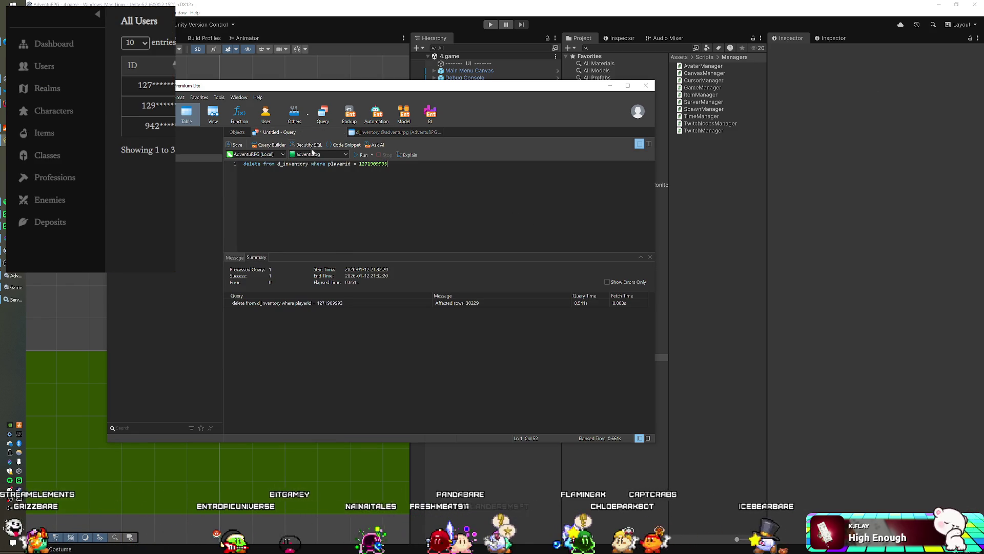
left_click(236, 132)
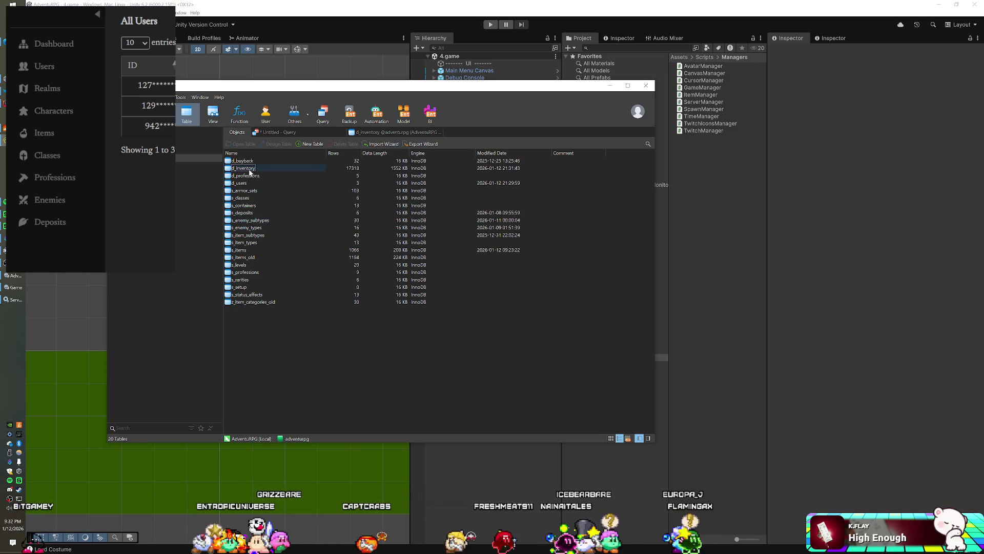
double_click(250, 169)
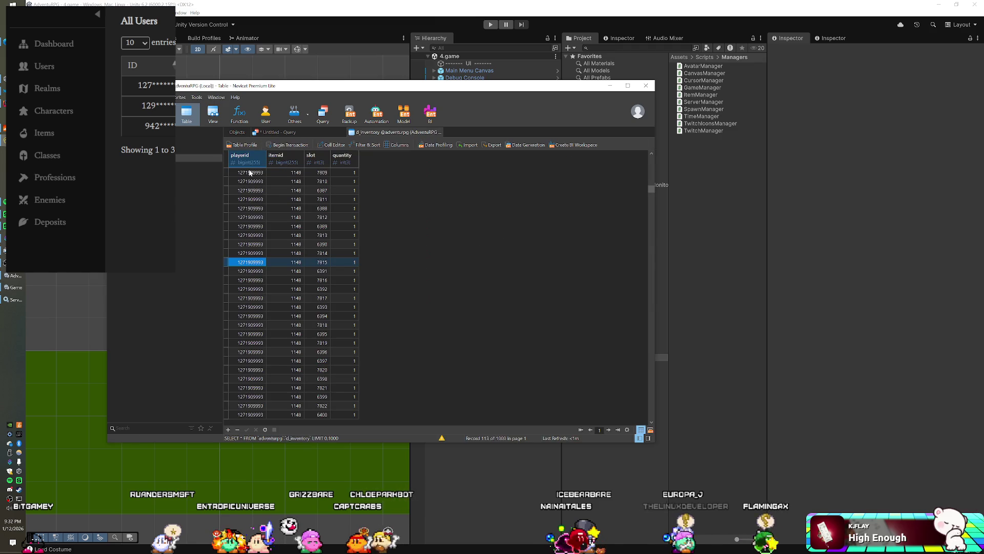
key("Down")
key("Down")
key("Down")
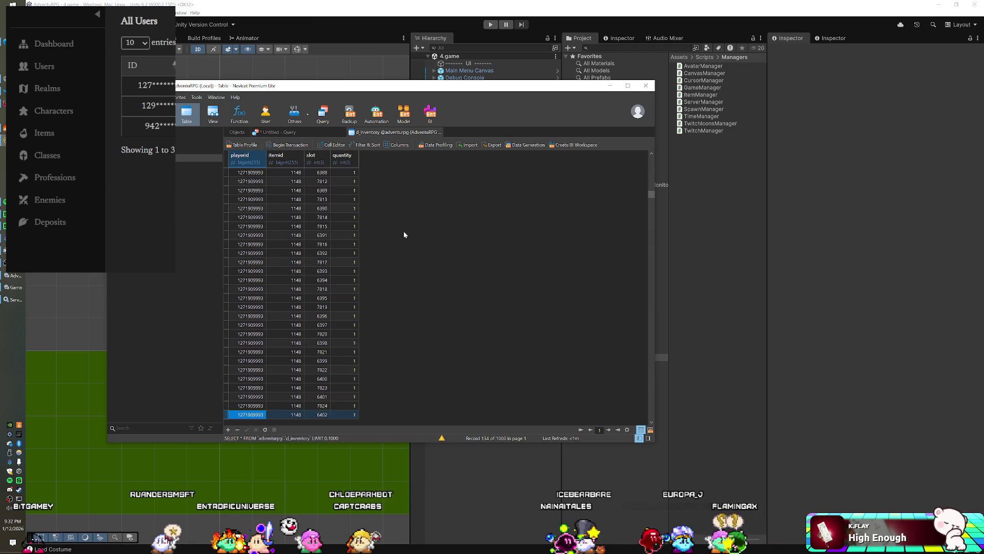
key("Down")
key("Down")
key("Down")
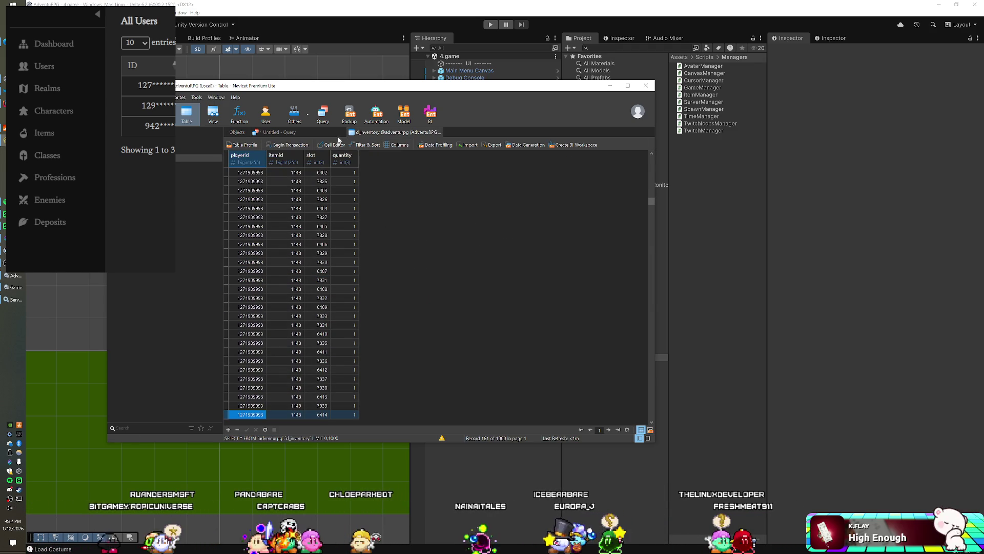
left_click(317, 134)
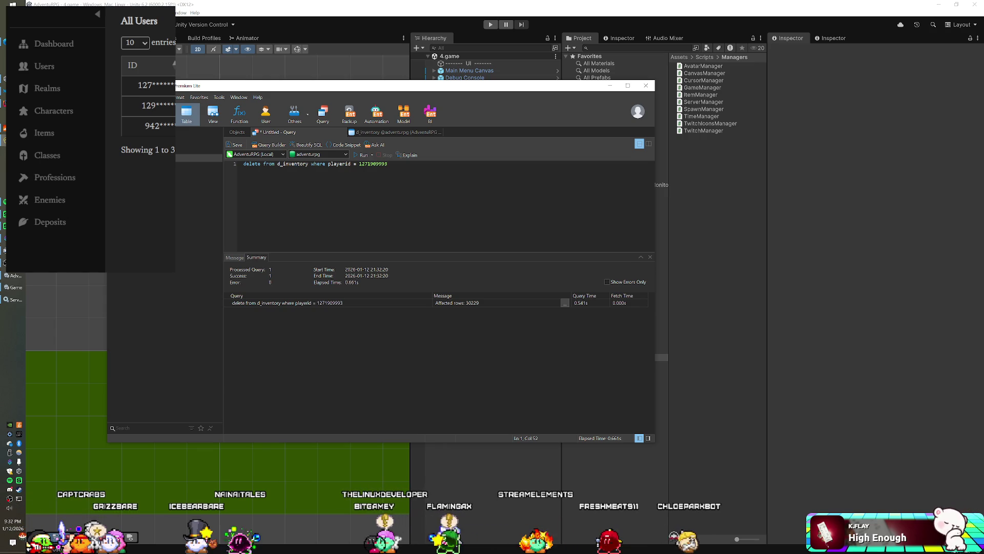
Rerun the d_inventory delete twice until only 581 rows are removed, then bring up the server console
key("ctrl+r")
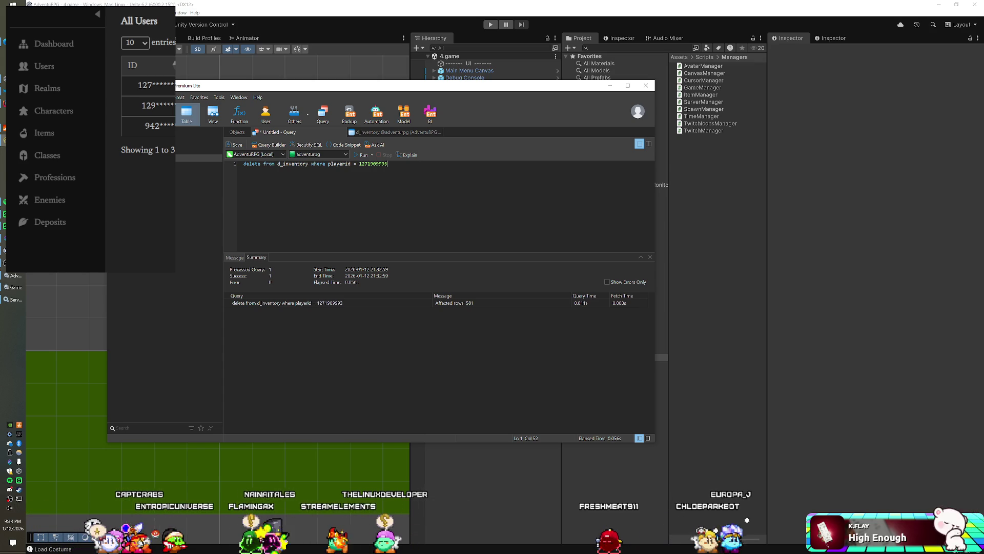
key("ctrl+r")
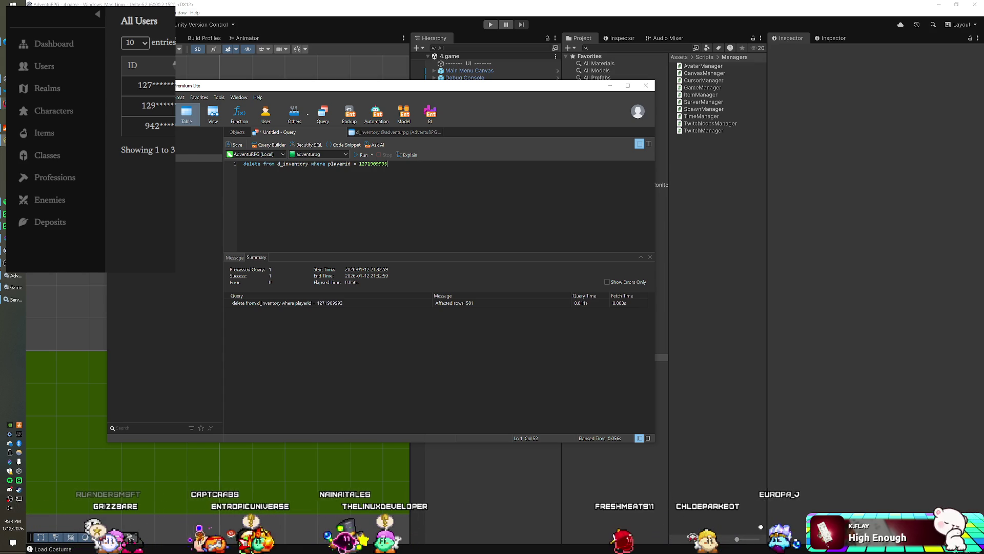
key("alt+Tab")
key("alt+Tab")
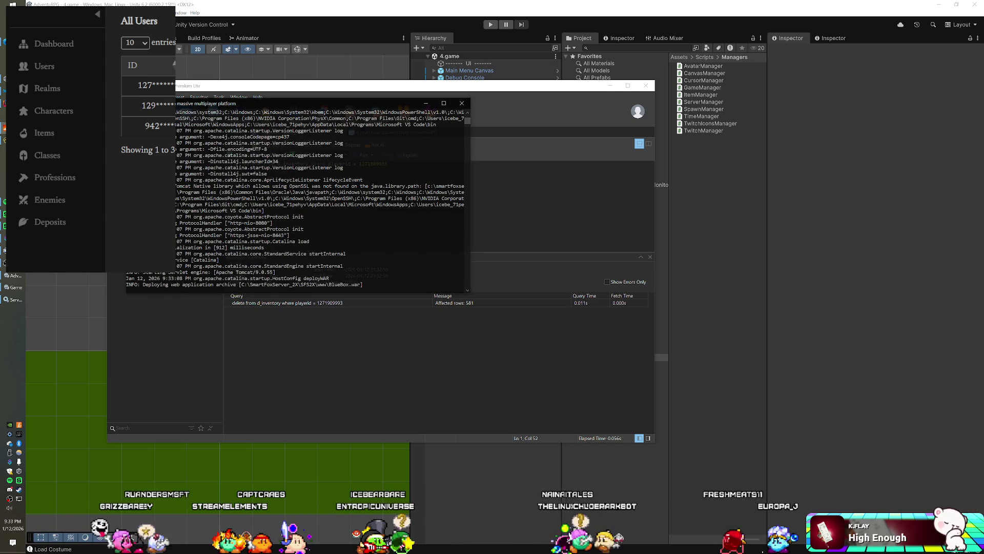
Leave the server console and rerun the d_inventory delete in Navicat, which now removes 0 rows
key("alt+Tab")
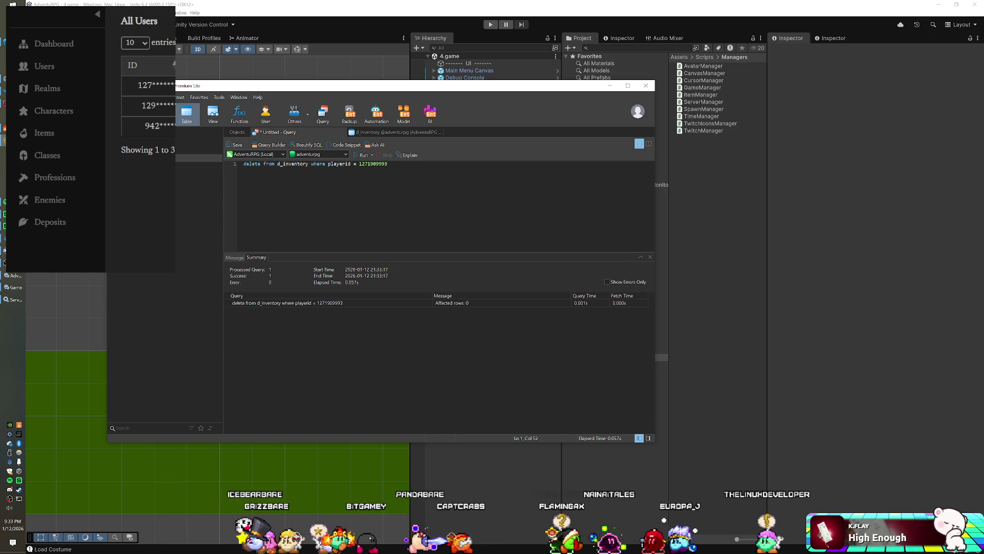
key("ctrl+r")
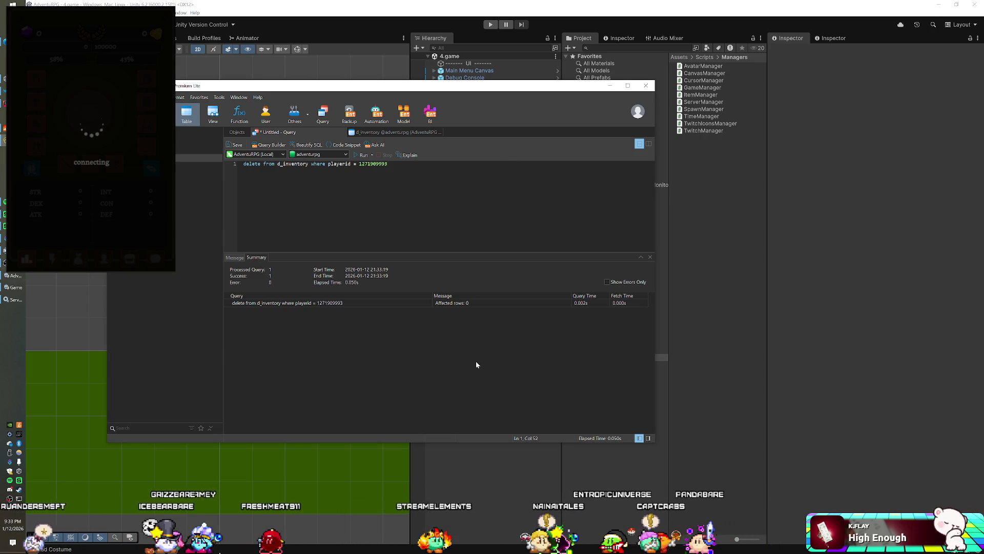
Rerun the delete query twice, then start Unity play mode and retry connecting to the realm
key("ctrl+r")
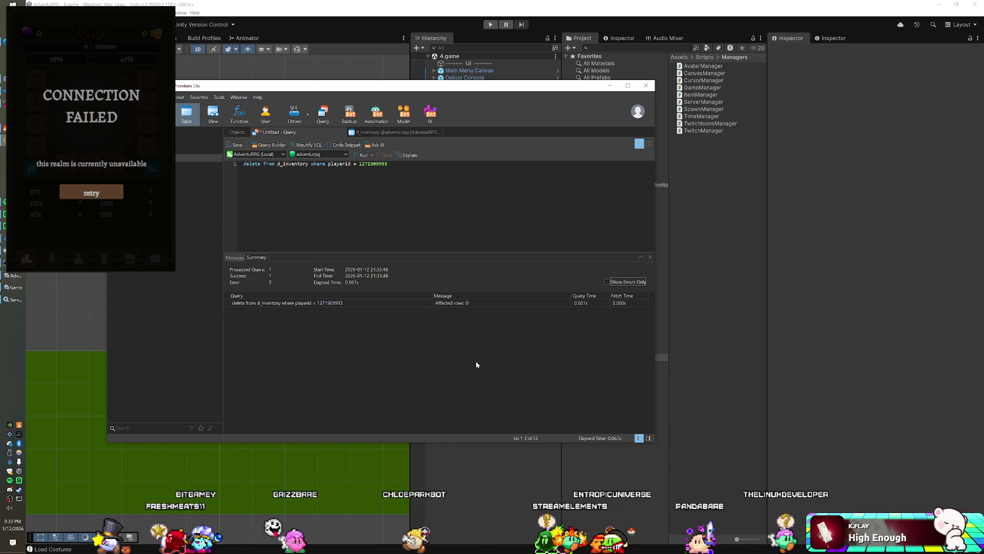
key("ctrl+r")
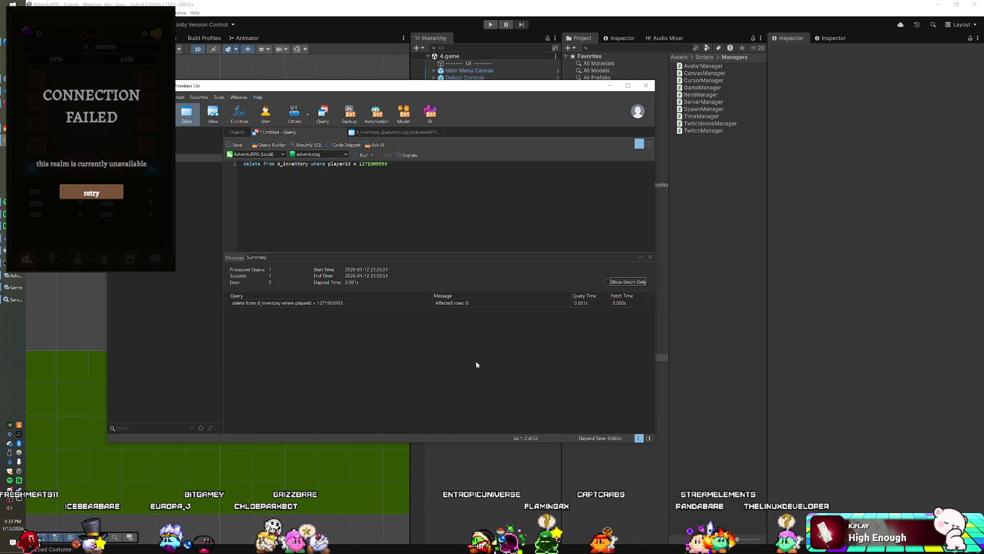
left_click(490, 25)
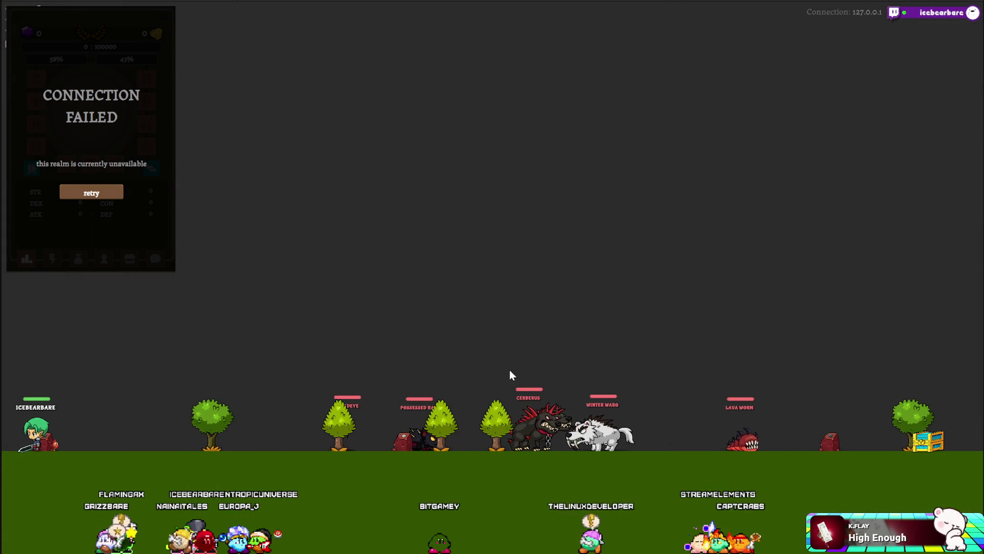
left_click(88, 197)
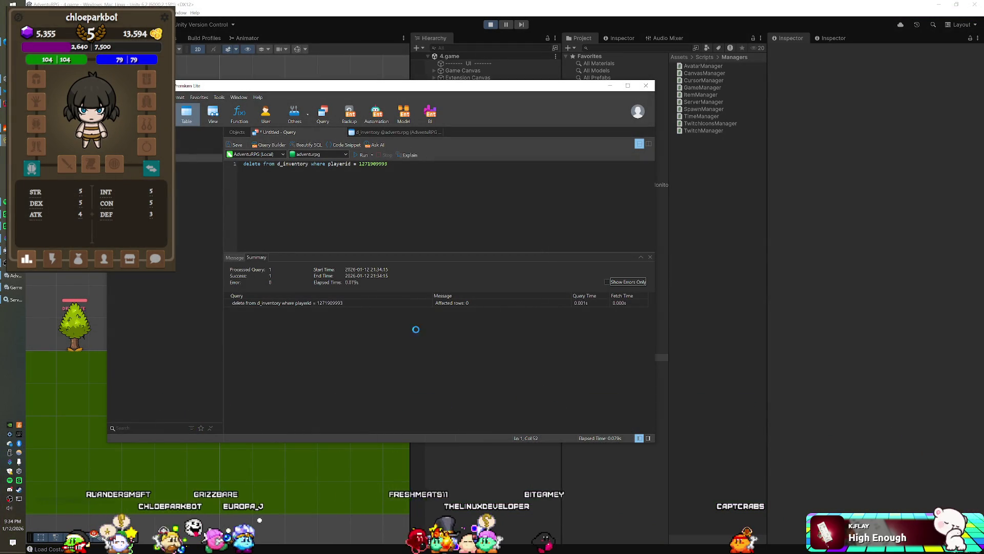
Rerun the inventory delete three times (0 rows), then open the in-game shop's armour list
key("ctrl+r")
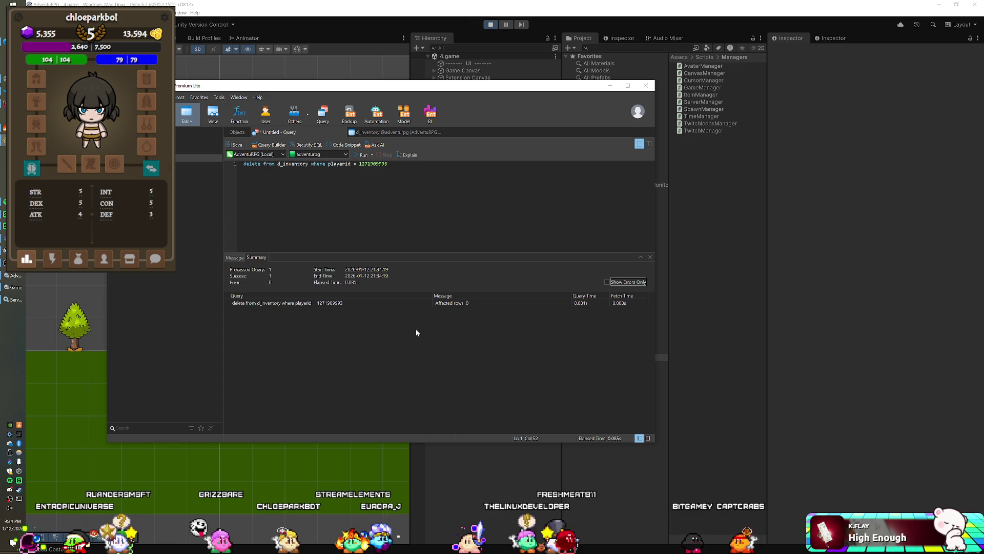
key("ctrl+r")
key("ctrl+r")
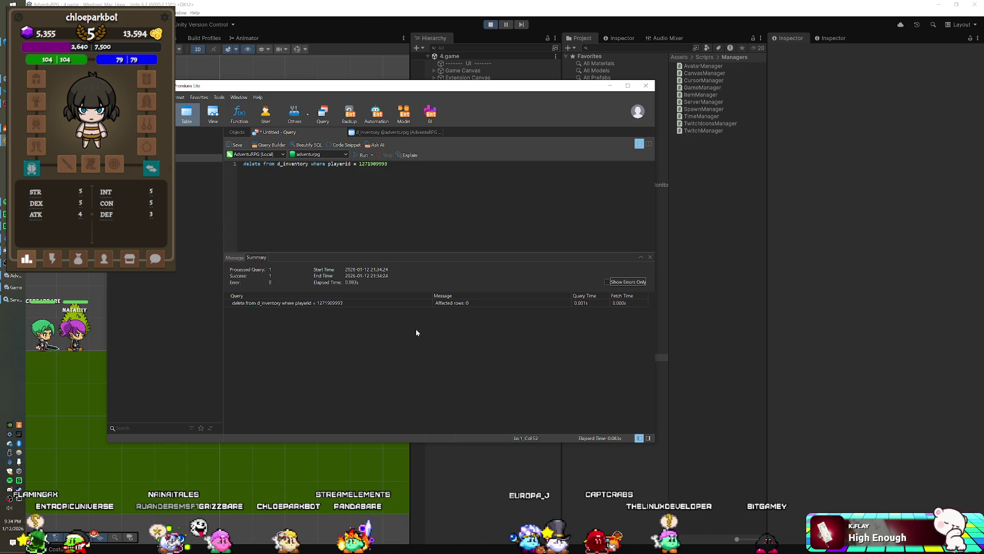
key("ctrl+r")
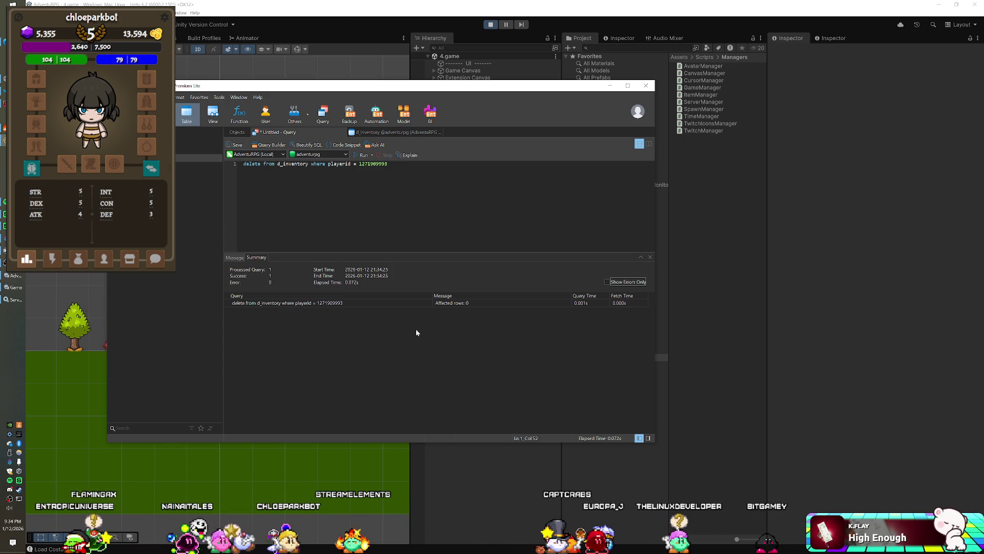
left_click(137, 264)
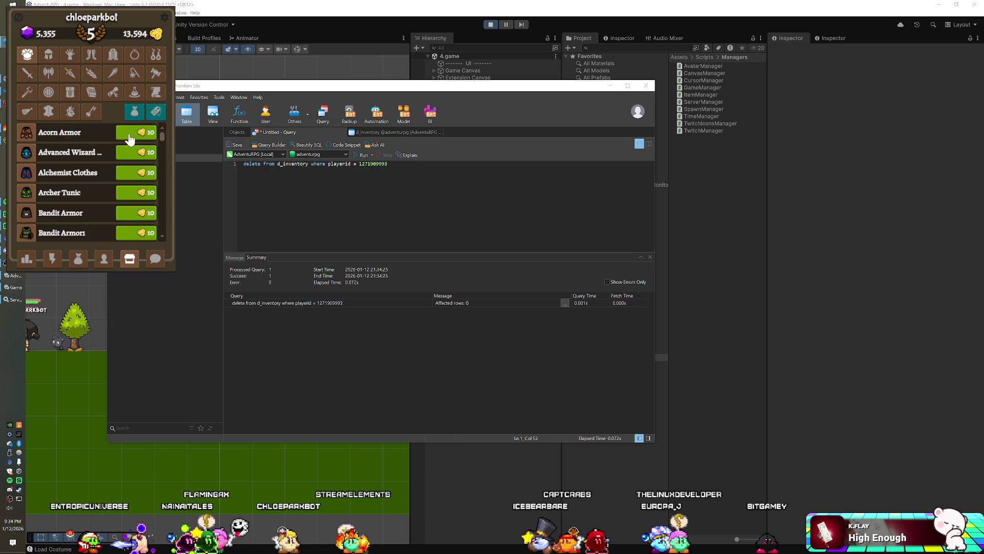
Browse the shop's helmet, dagger, axe and hammer lists and try buying a hammer
left_click(50, 54)
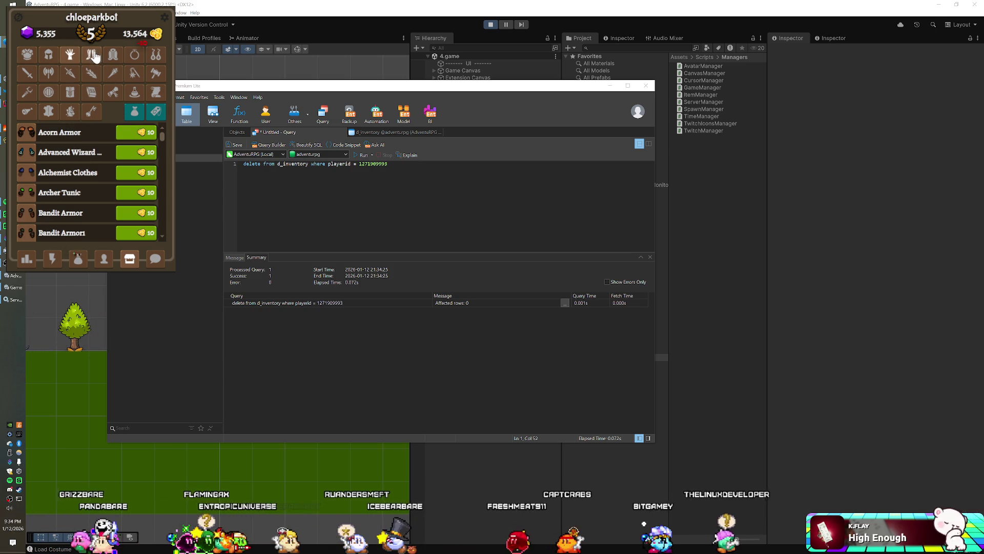
left_click(70, 73)
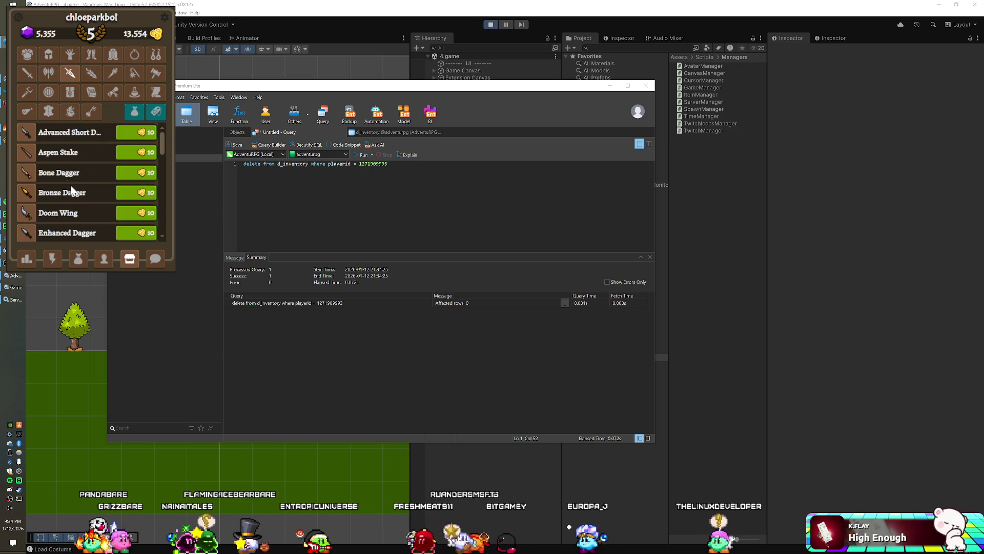
left_click(48, 74)
left_click(154, 74)
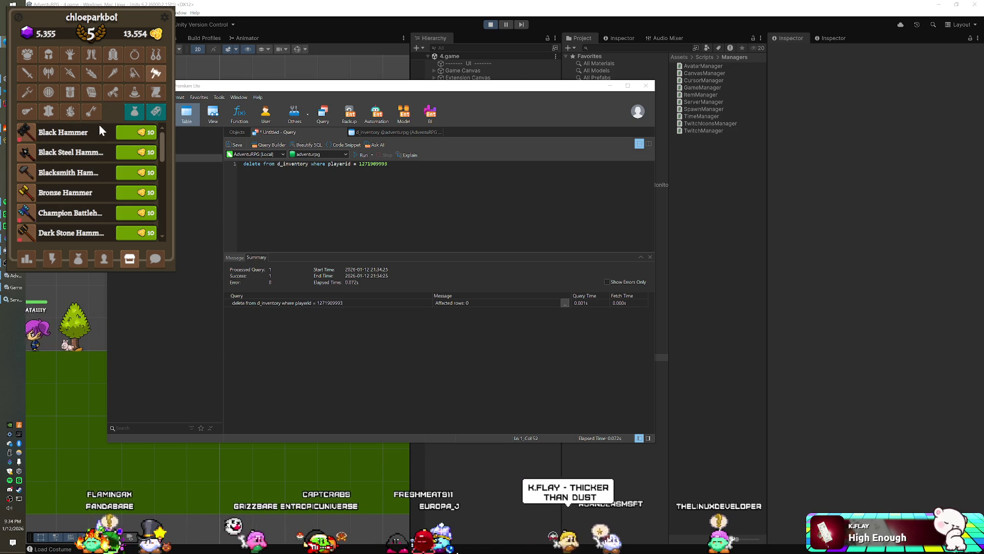
left_click(97, 132)
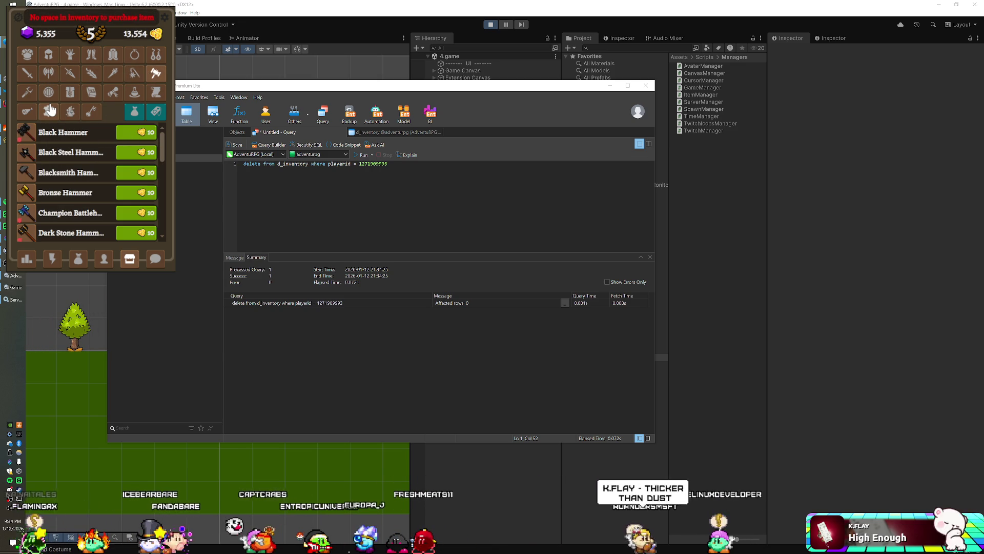
left_click(78, 260)
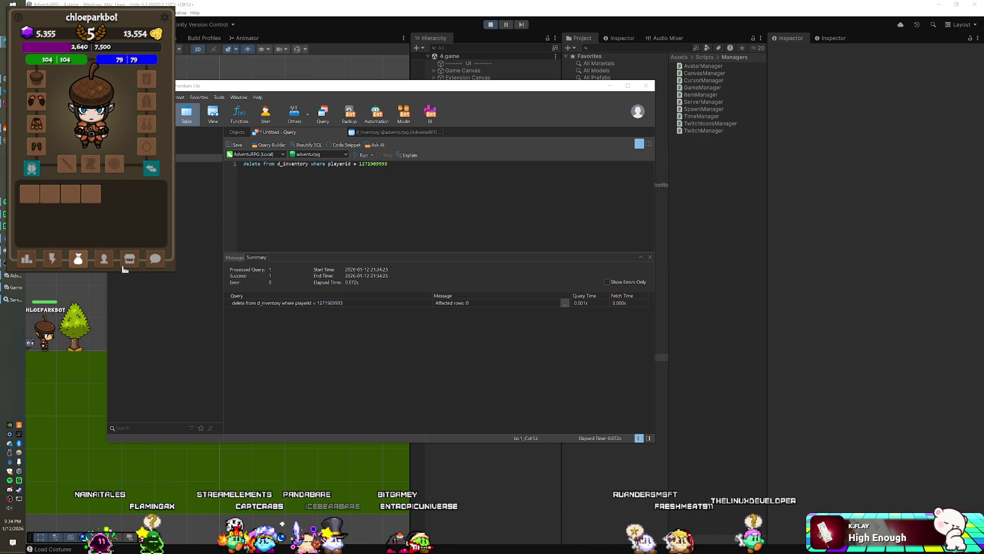
Buy Backpack F from the shop's backpack list and check the enlarged inventory
left_click(130, 259)
left_click(142, 113)
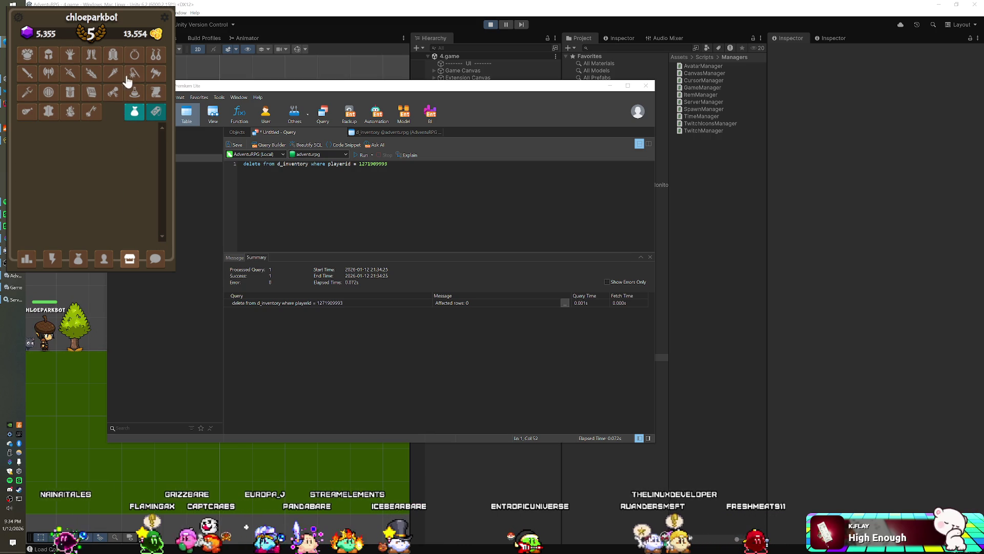
left_click(134, 93)
left_click(74, 94)
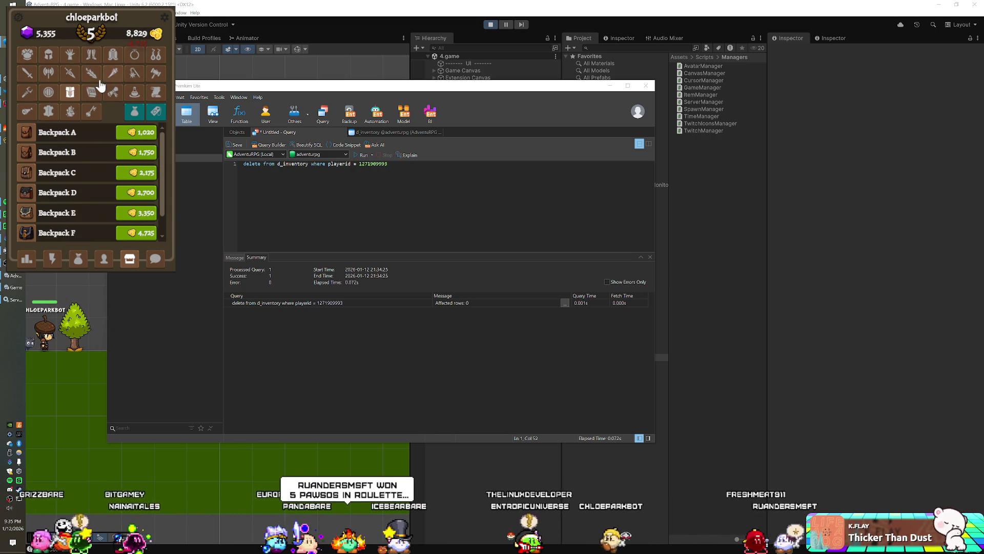
left_click(79, 264)
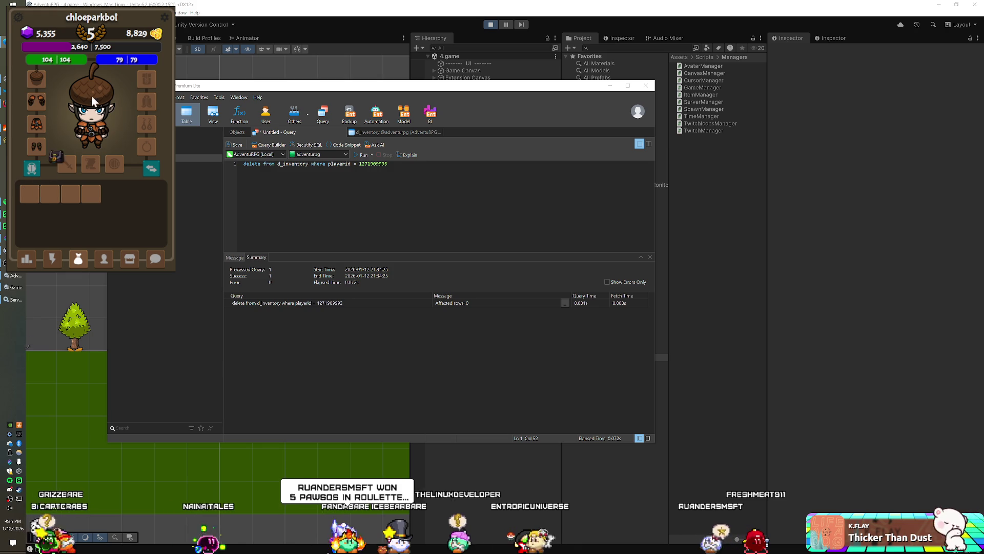
Buy a hammer from the shop, confirm it in the bag, and toggle the fullscreen game view
left_click(123, 262)
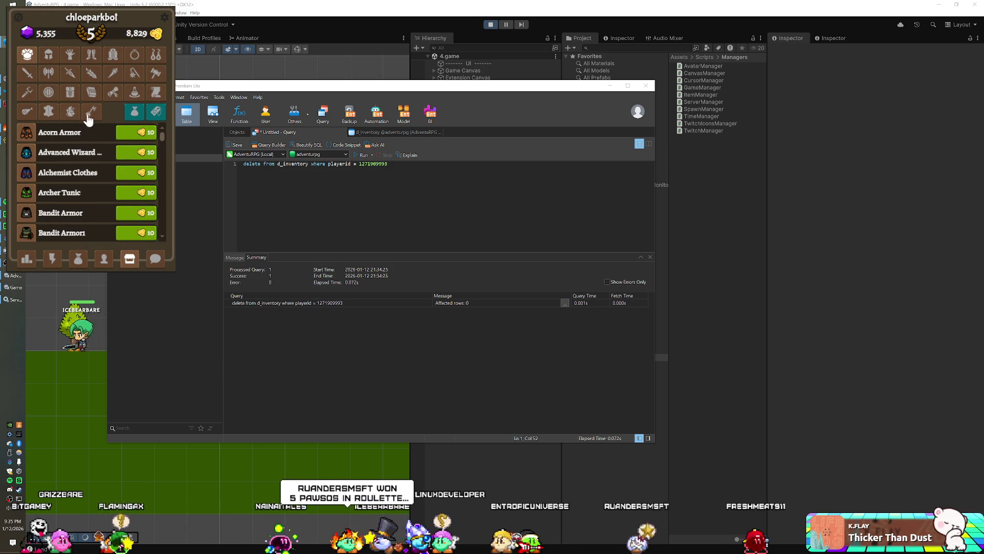
left_click(153, 74)
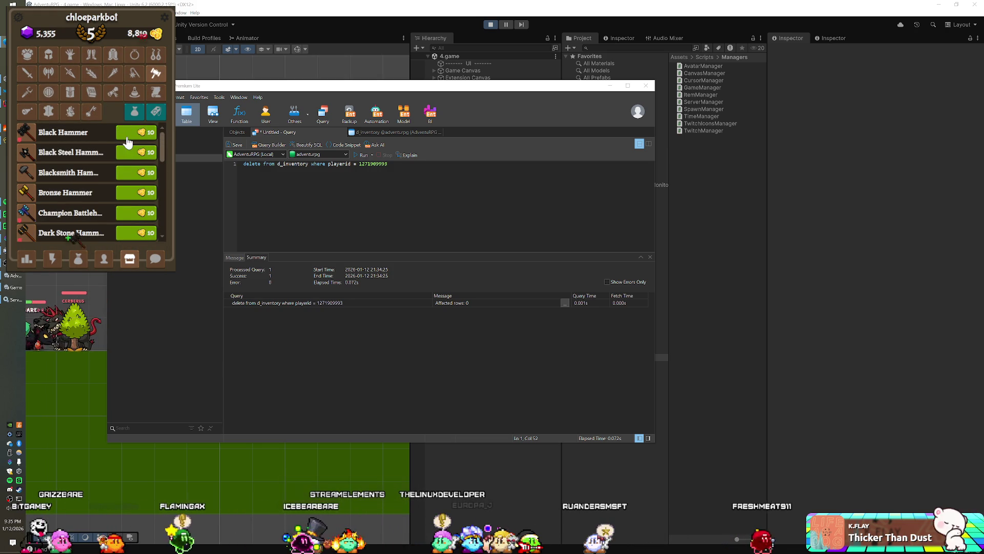
left_click(82, 261)
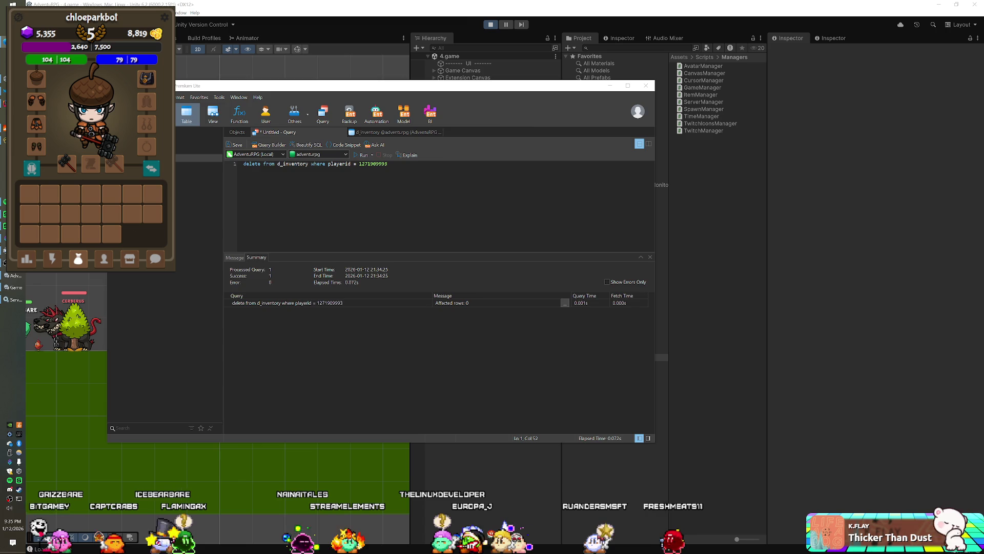
key("alt+Tab")
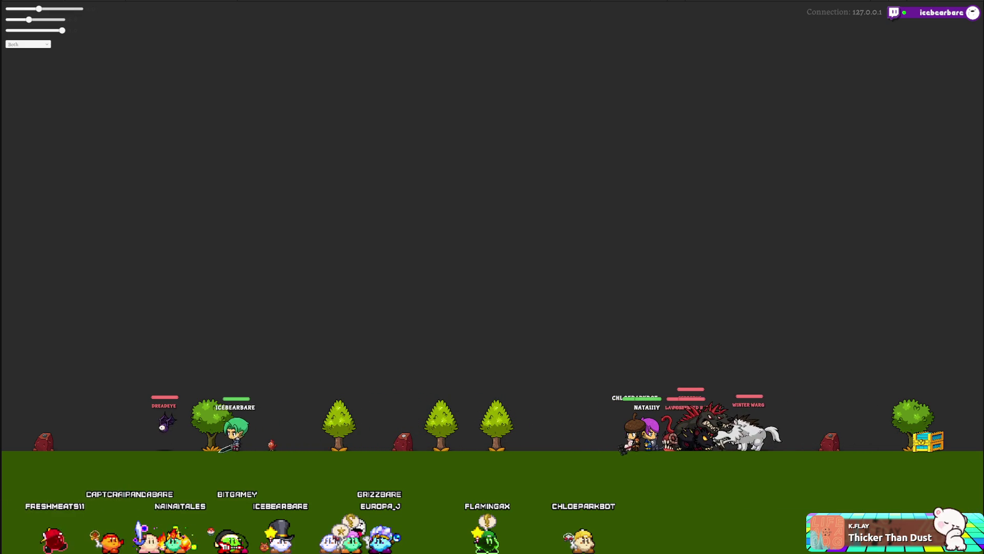
key("alt+Tab")
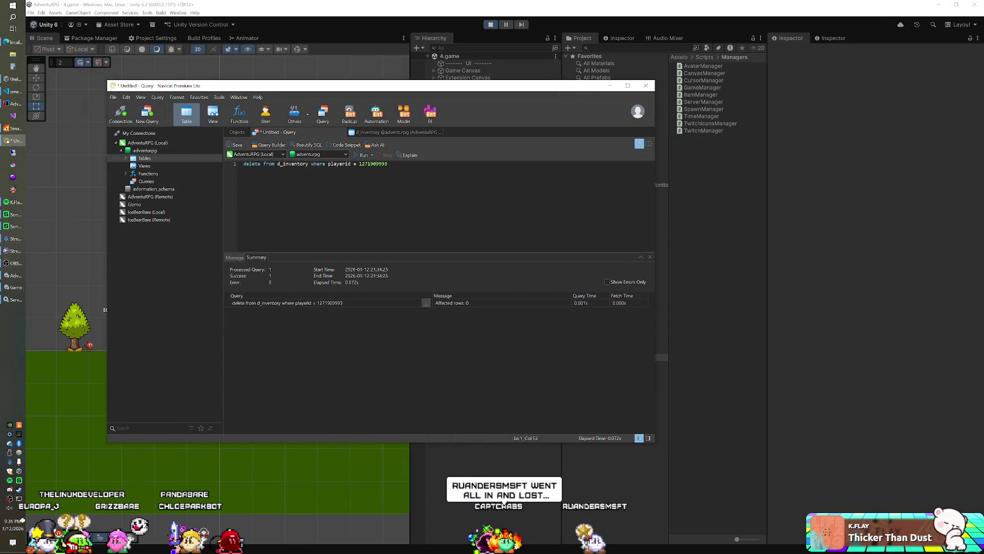
Rewrite the query as 'select count(playerid) from' d_inventory for the player and run it
type("select")
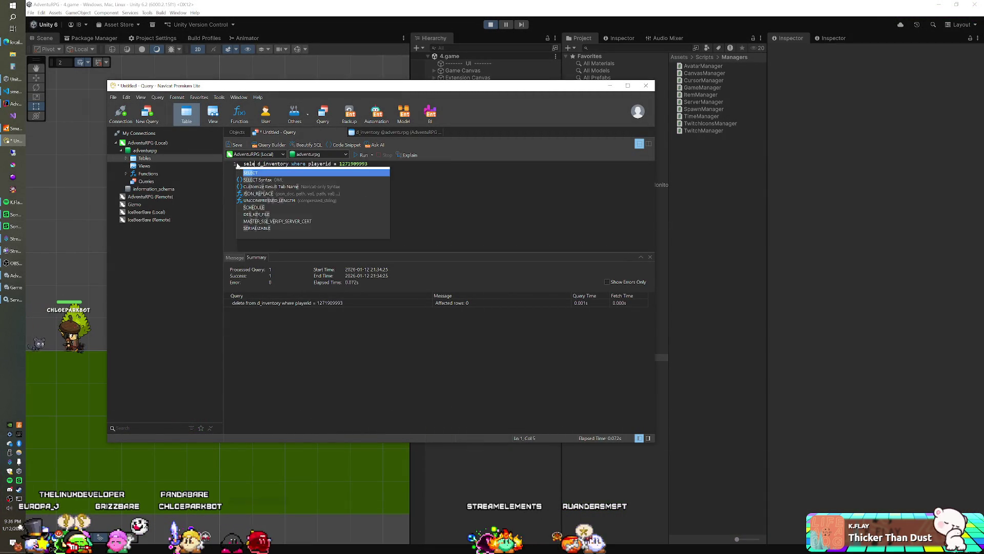
key("BackSpace")
type("count(pla")
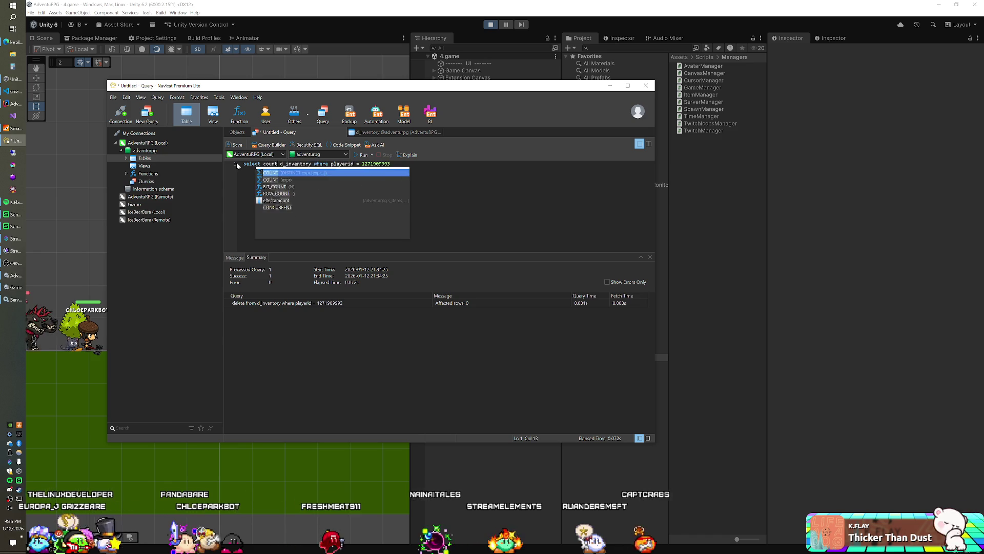
type("yerid)")
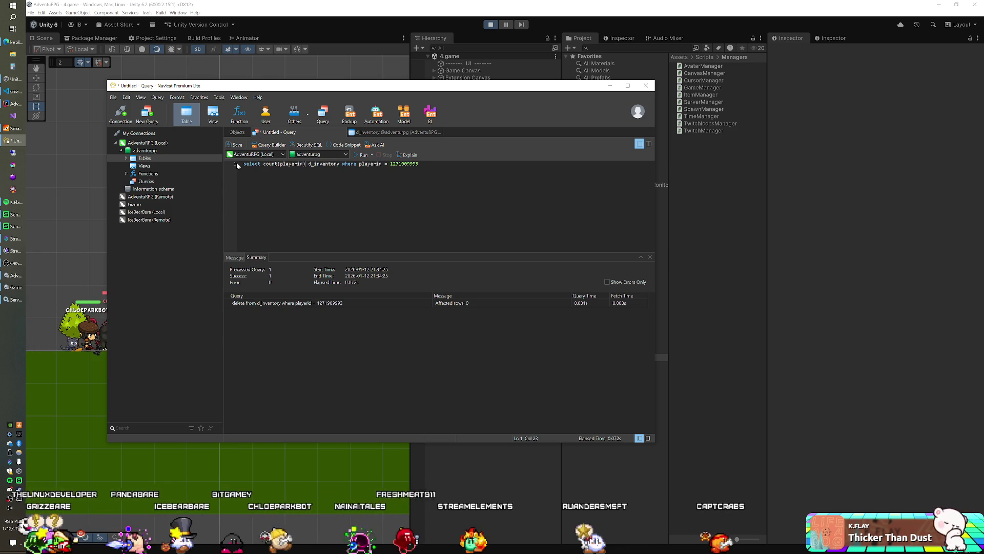
key("ctrl+r")
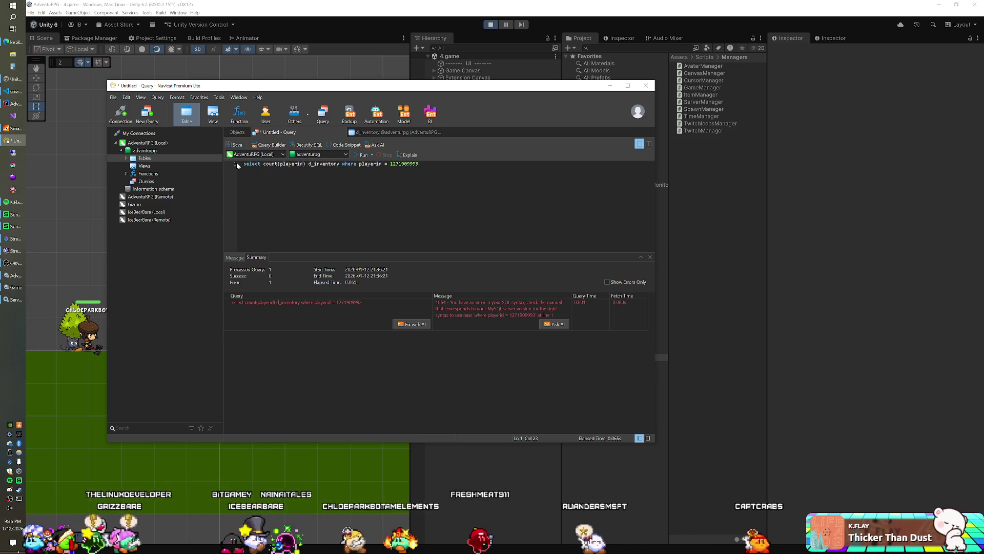
type("from")
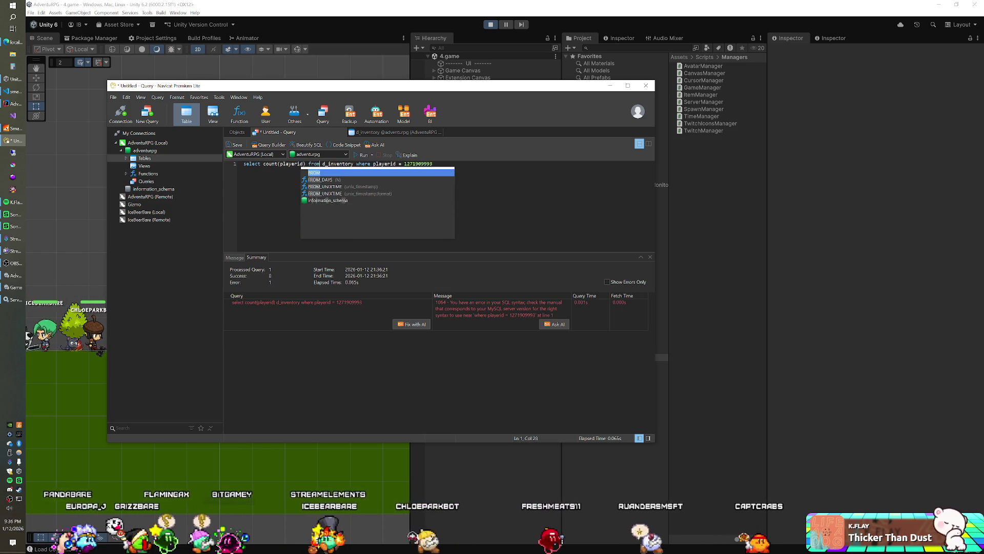
key("ctrl+r")
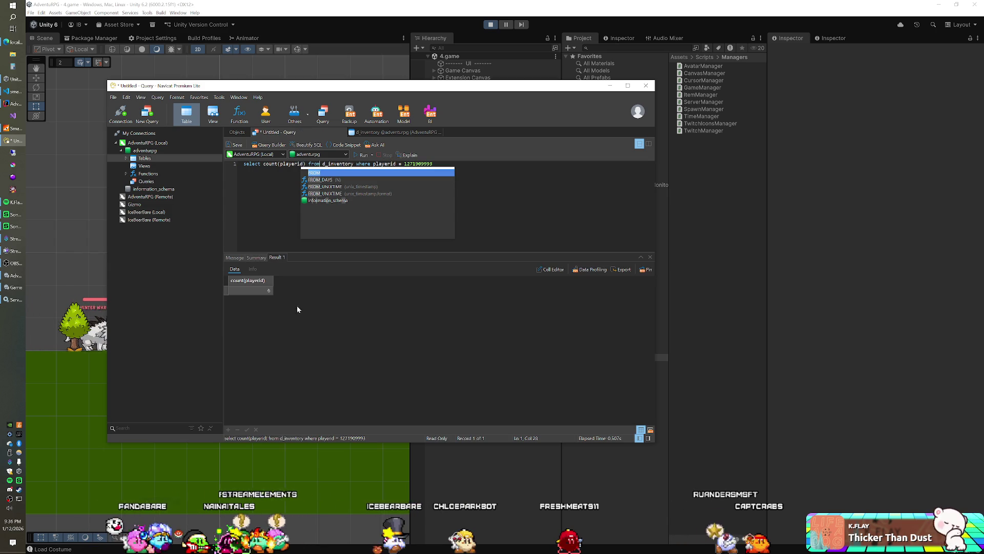
left_click(433, 164)
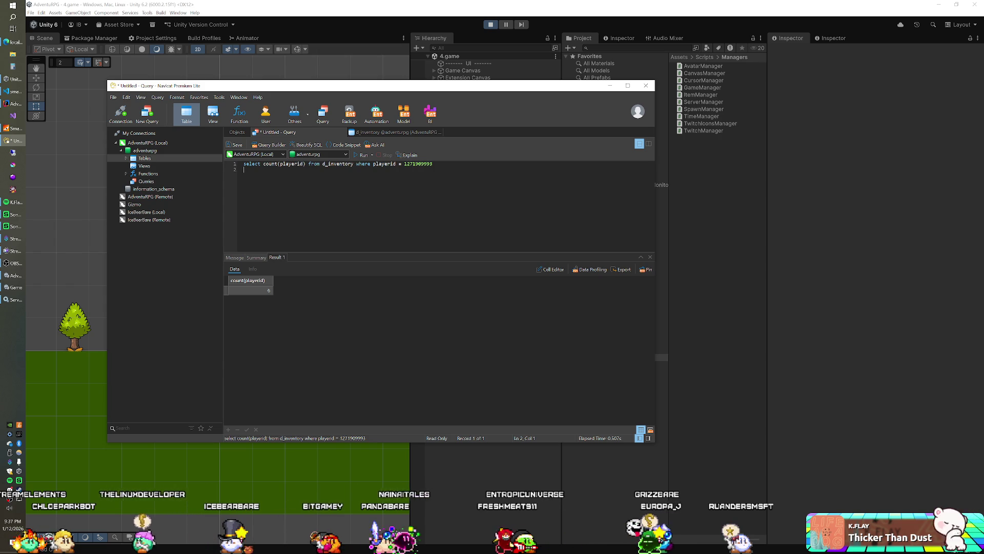
key("ctrl+r")
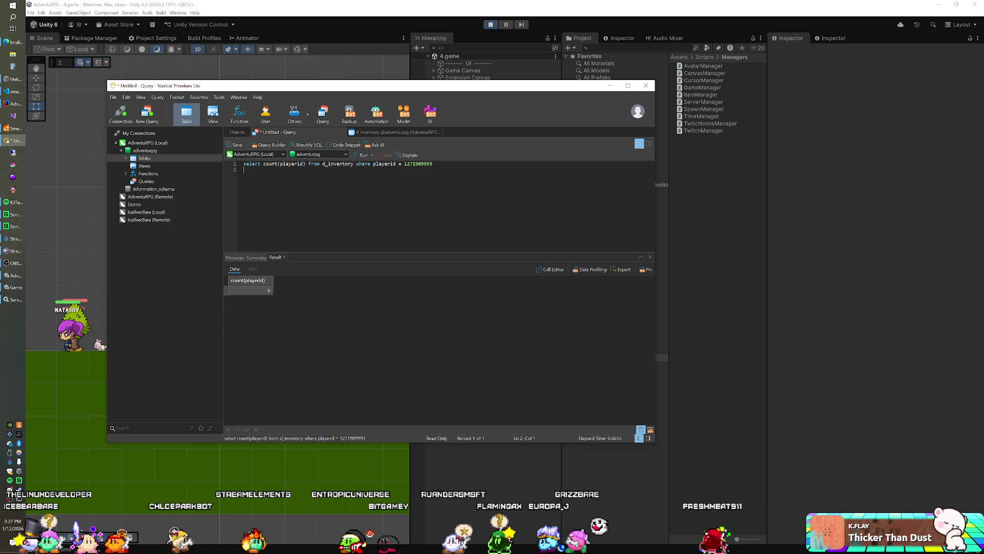
key("alt+Tab")
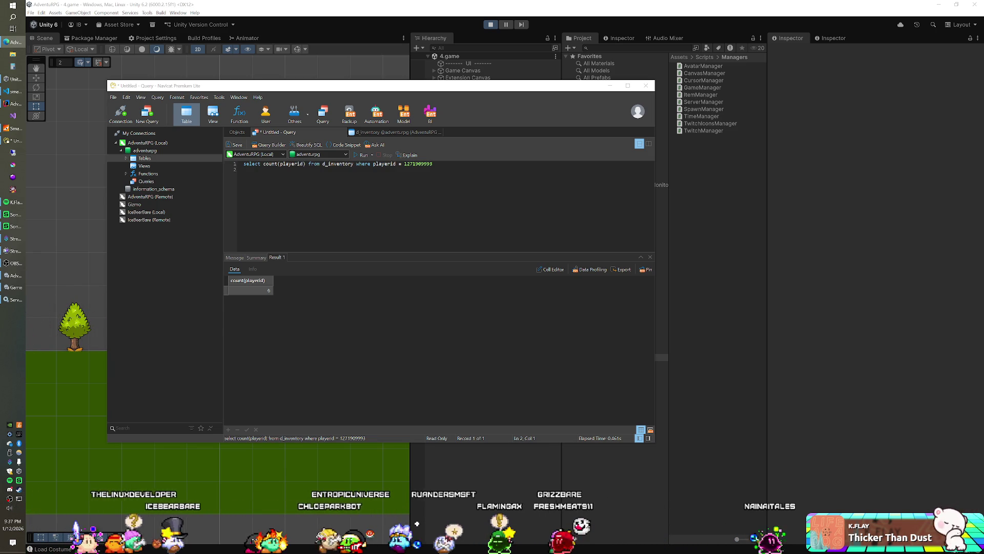
key("alt+Tab")
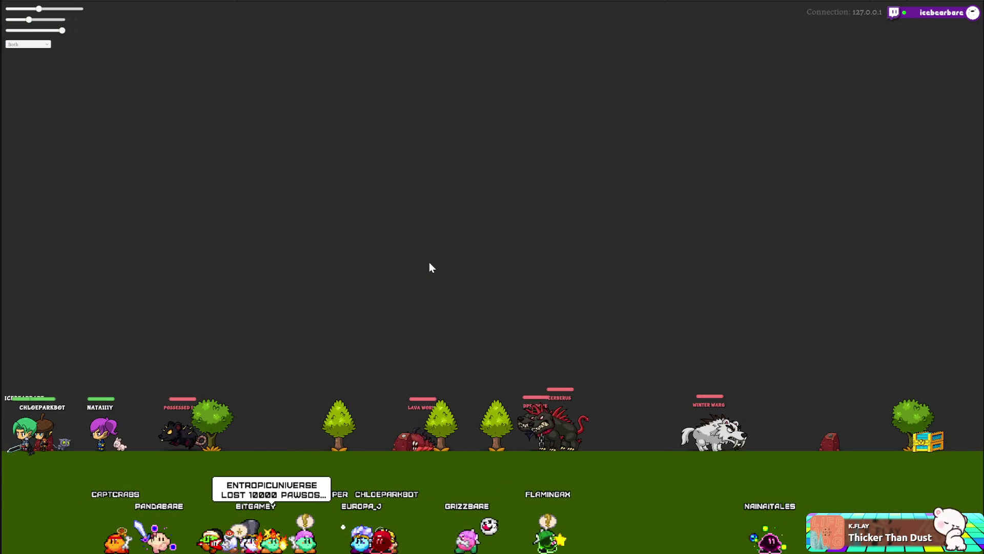
Leave the game view and re-run the player's d_inventory count query in Navicat
key("alt+Tab")
left_click(322, 289)
key("ctrl+r")
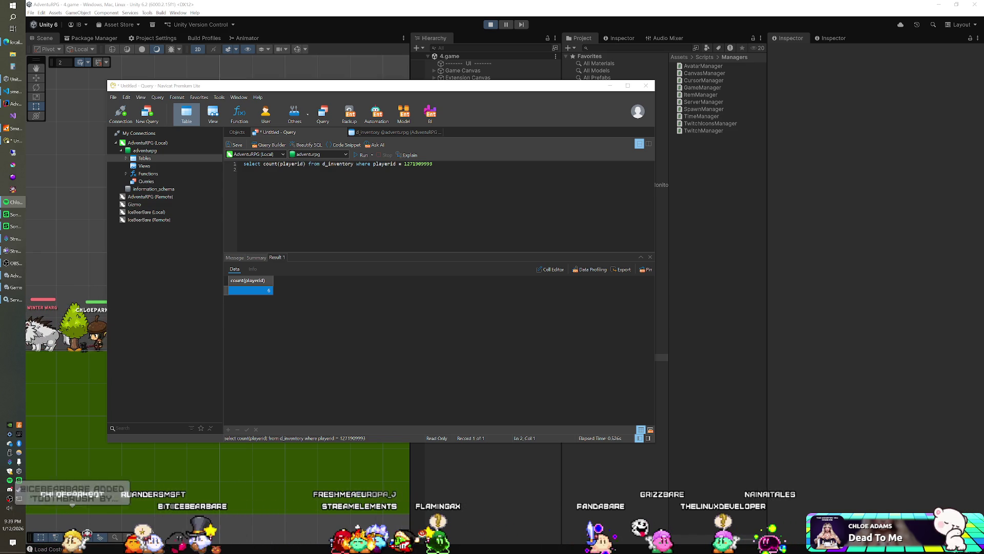
Close the Navicat count query and show LootContainerRequestHandler.java in IntelliJ IDEA
left_click(14, 42)
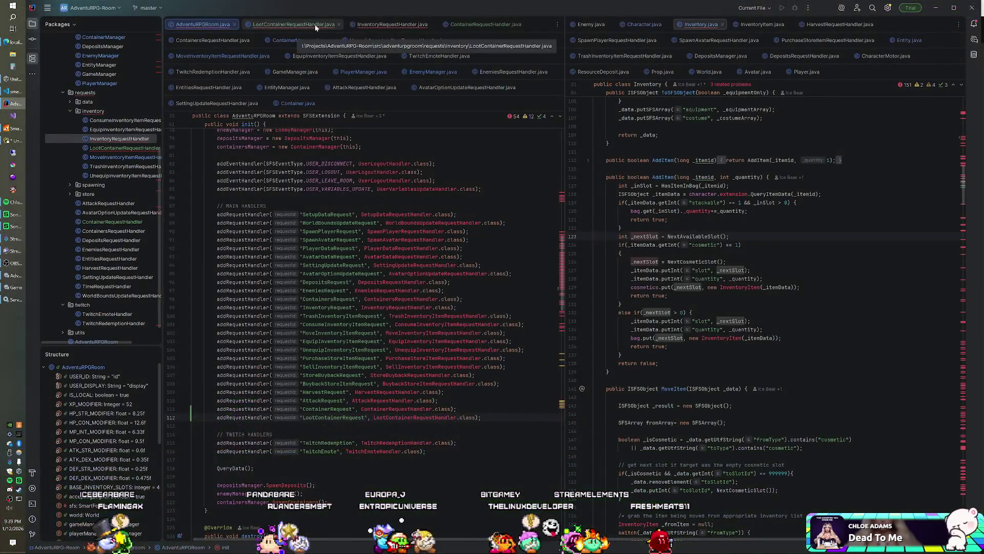
left_click(315, 27)
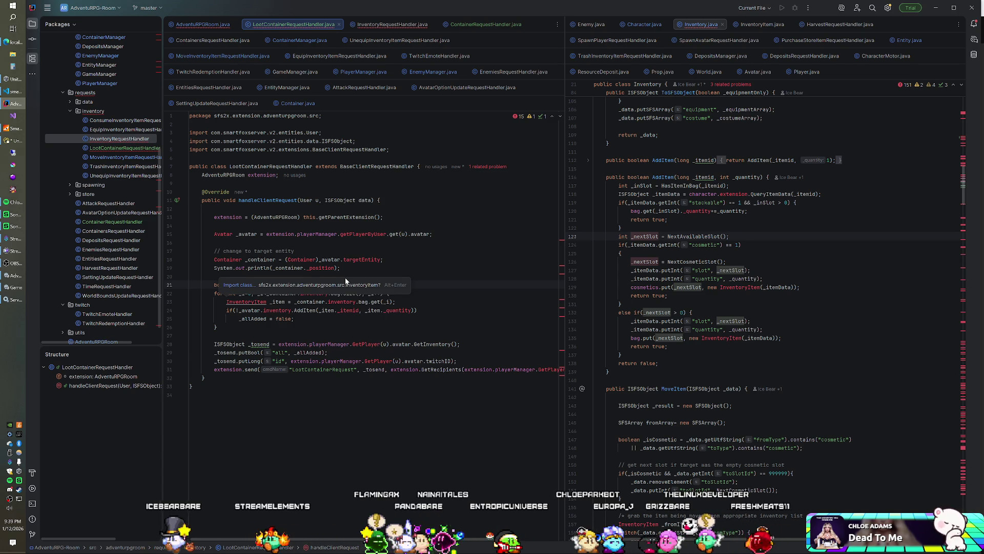
Place the caret after the _allAdded = false line, check the inventory panel, and open Character.java on the right
left_click(293, 318)
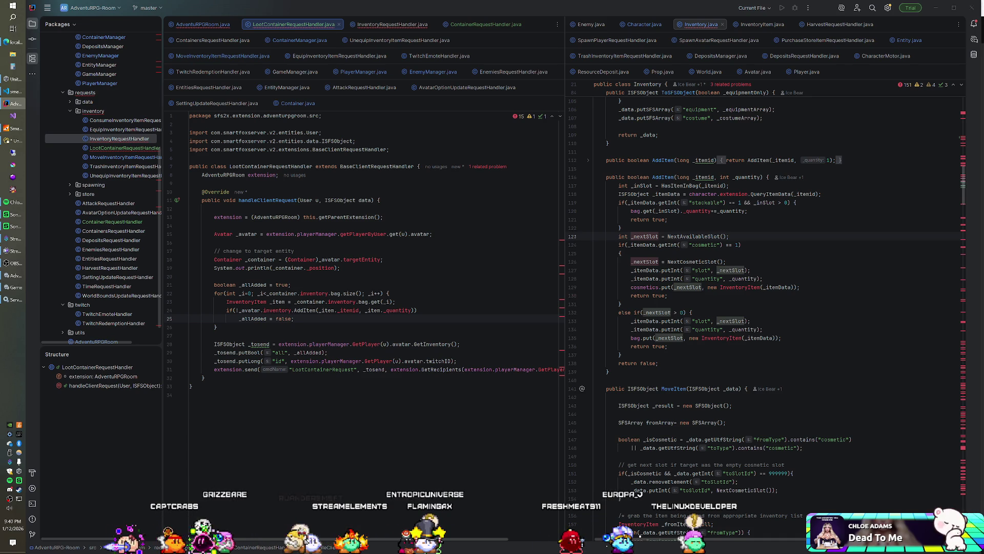
left_click(13, 42)
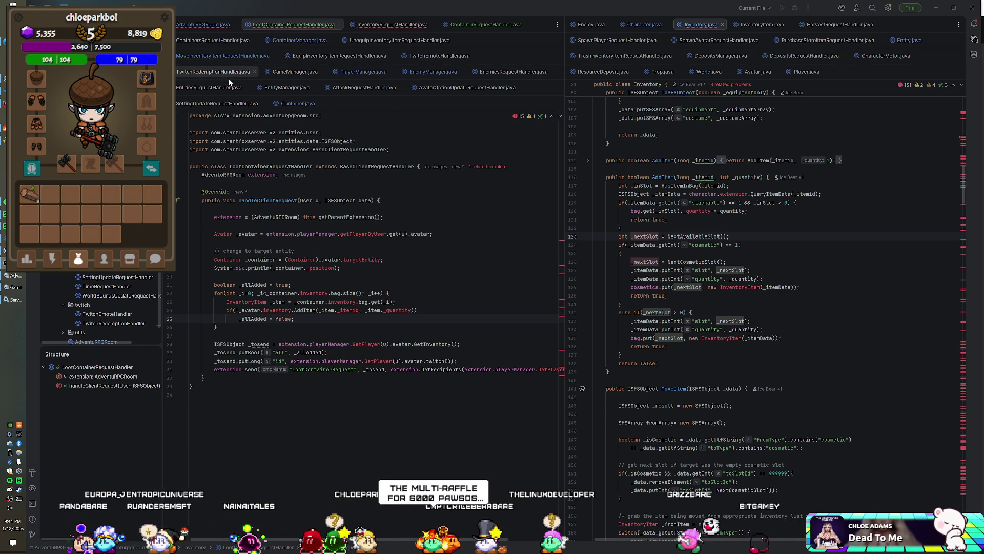
left_click(644, 24)
Scroll Character.java to review the open-container handling in checkQueuedAction
scroll(718, 282, "down", 10)
scroll(718, 282, "down", 13)
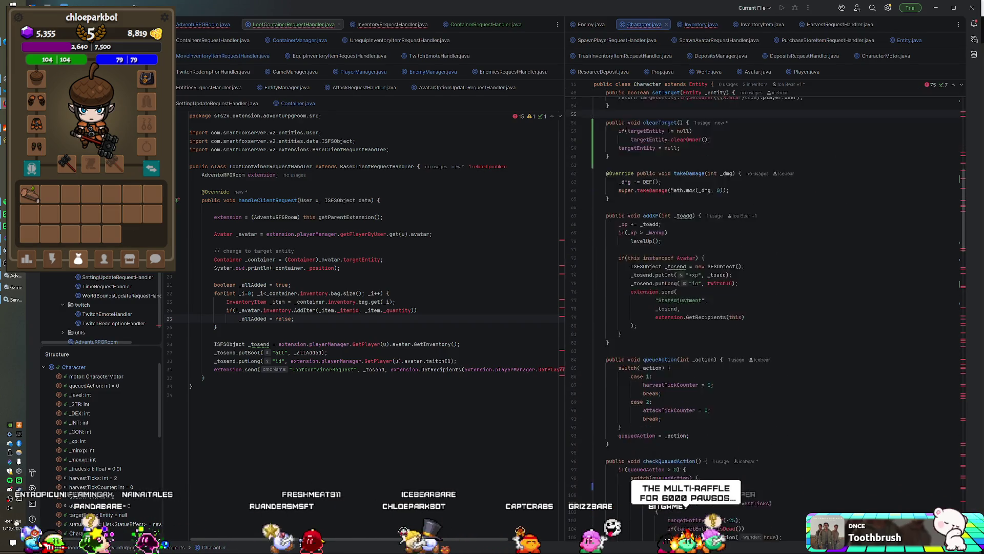
scroll(717, 282, "down", 1)
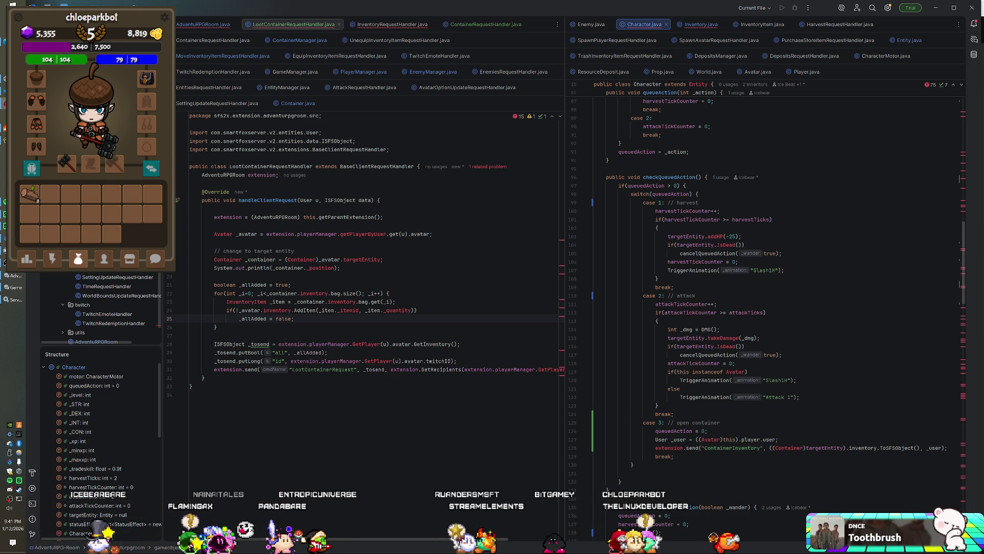
scroll(769, 308, "down", 3)
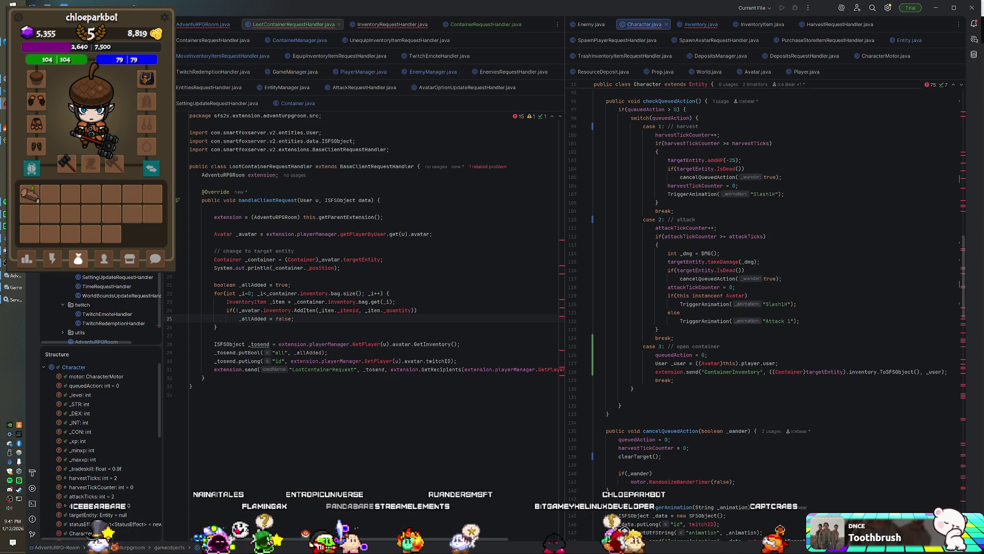
scroll(766, 320, "up", 1)
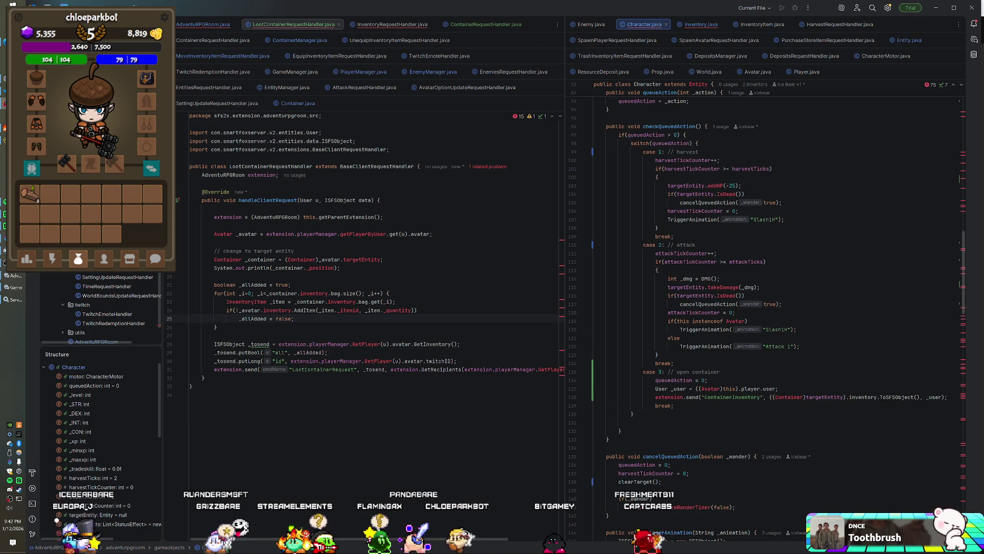
Show ResourceDeposit.java via DepositsManager.java in the right editor and review its death() method
left_click(726, 56)
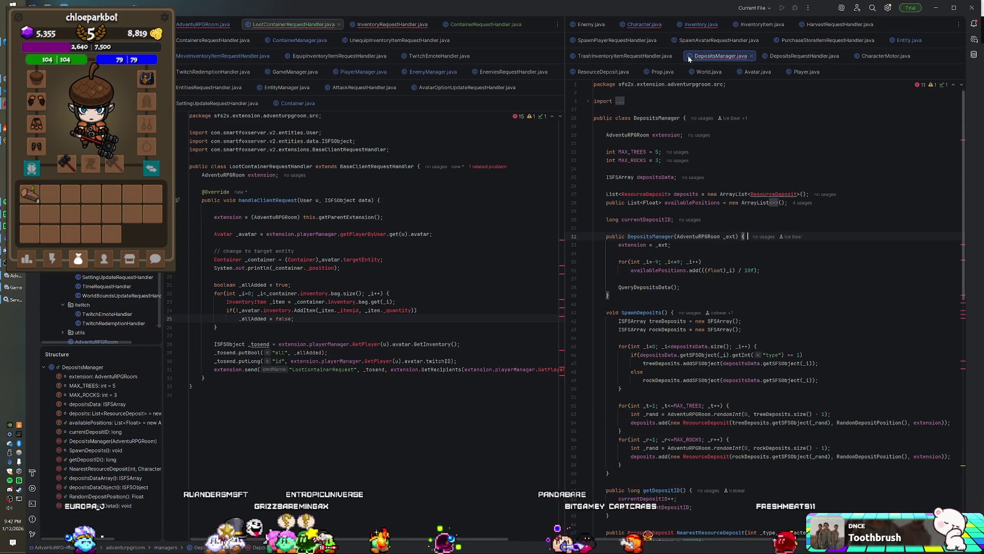
left_click(603, 71)
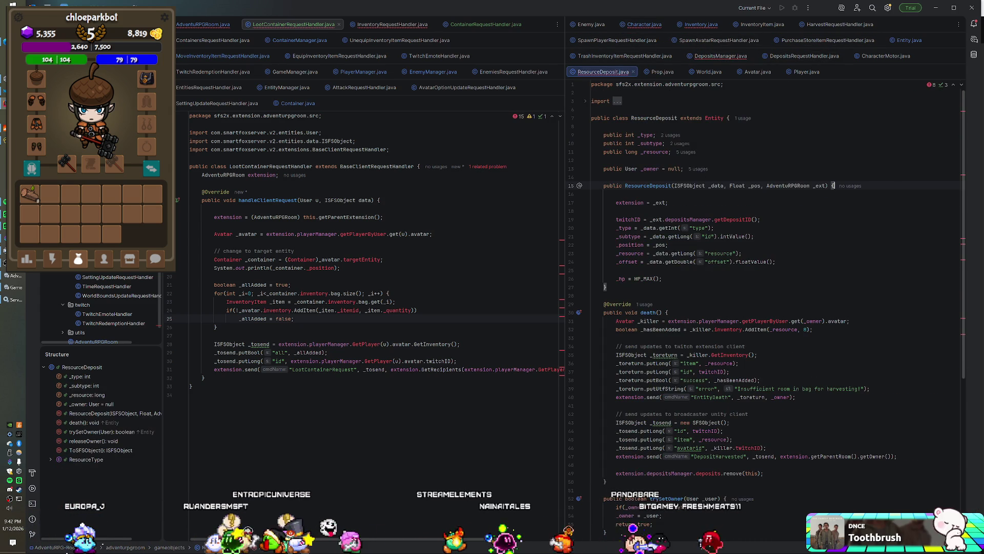
scroll(767, 307, "down", 3)
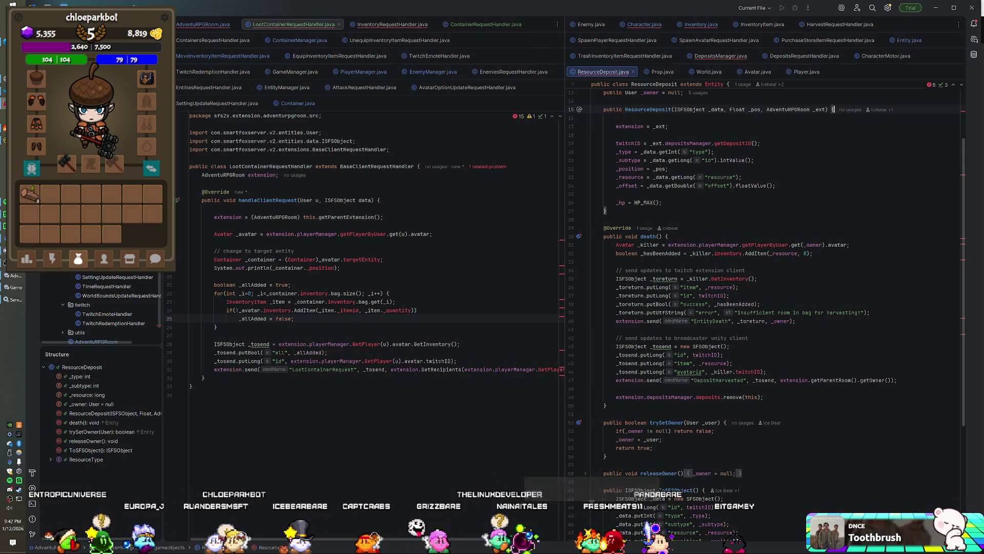
scroll(767, 308, "up", 2)
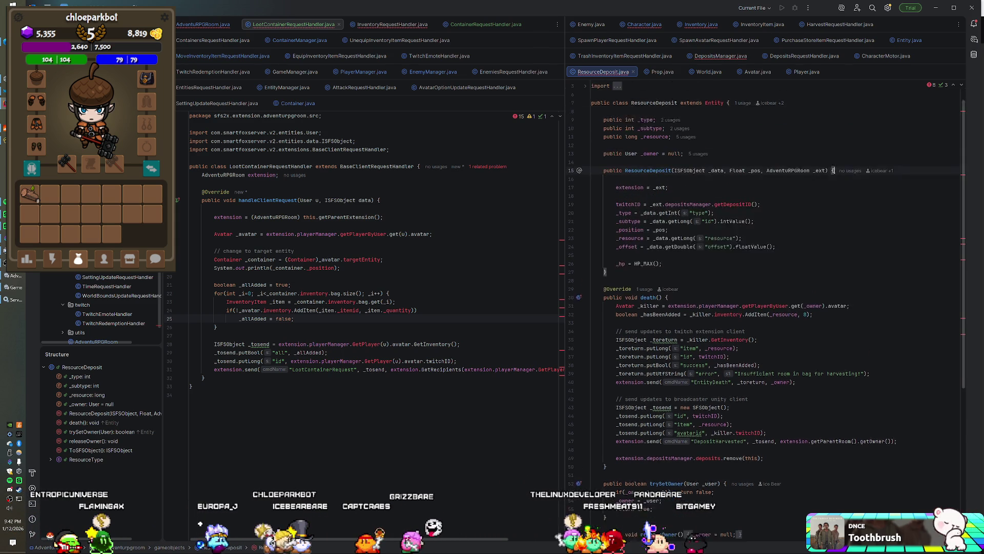
scroll(766, 307, "up", 2)
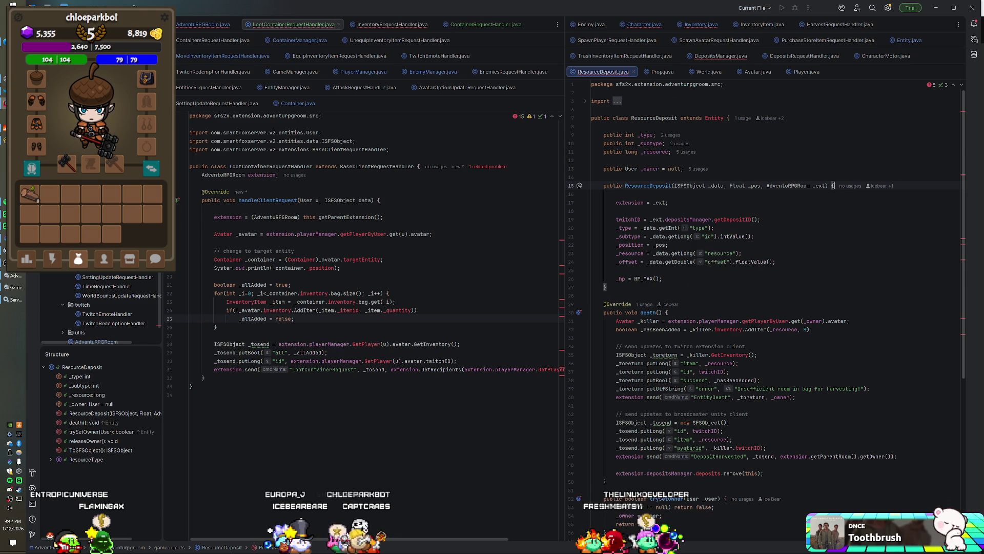
left_click(396, 301)
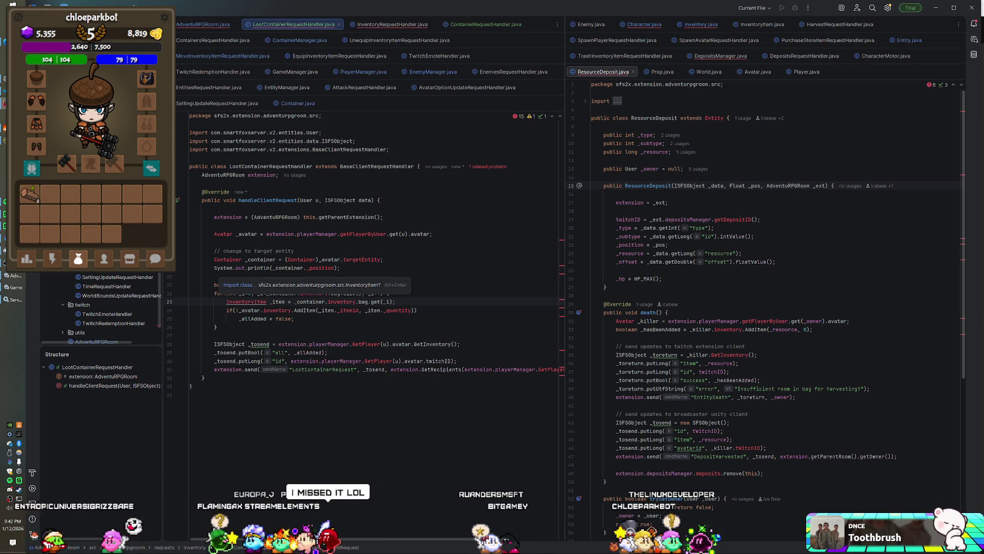
Replace the send call's getRecipients(...) argument on line 31 with the requesting user u
left_click_drag(409, 540, 468, 538)
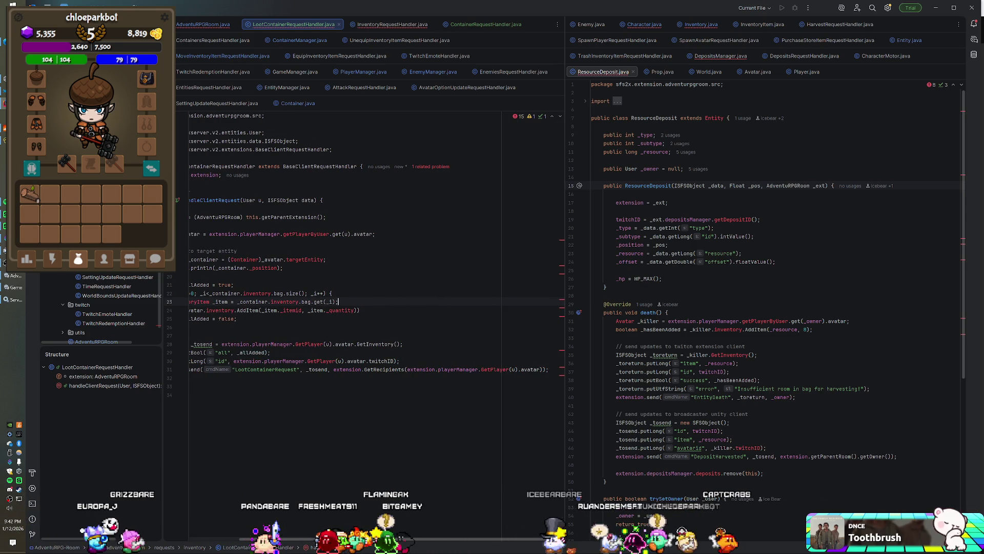
mouse_move(468, 538)
left_mouse_down()
mouse_move(410, 538)
mouse_move(468, 539)
left_mouse_up()
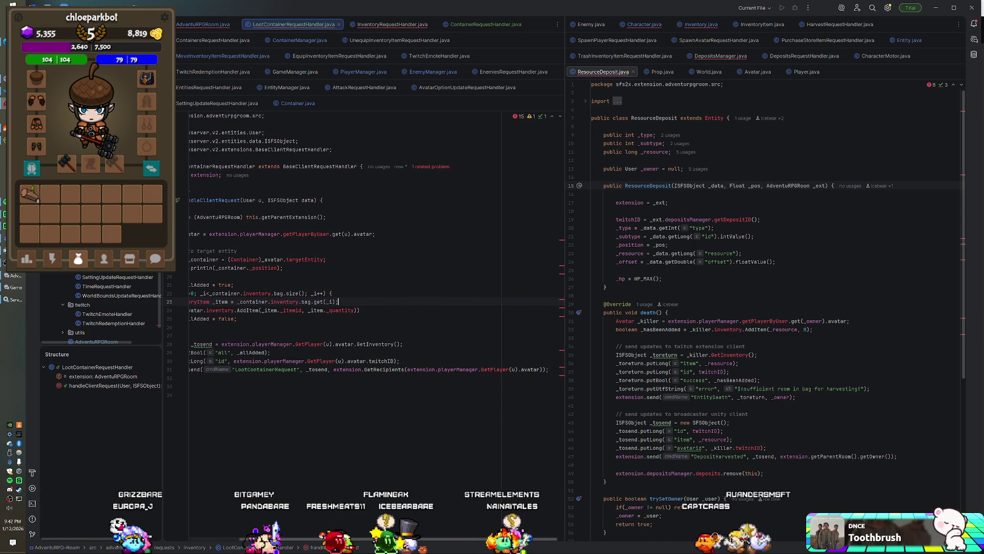
left_click_drag(334, 369, 539, 369)
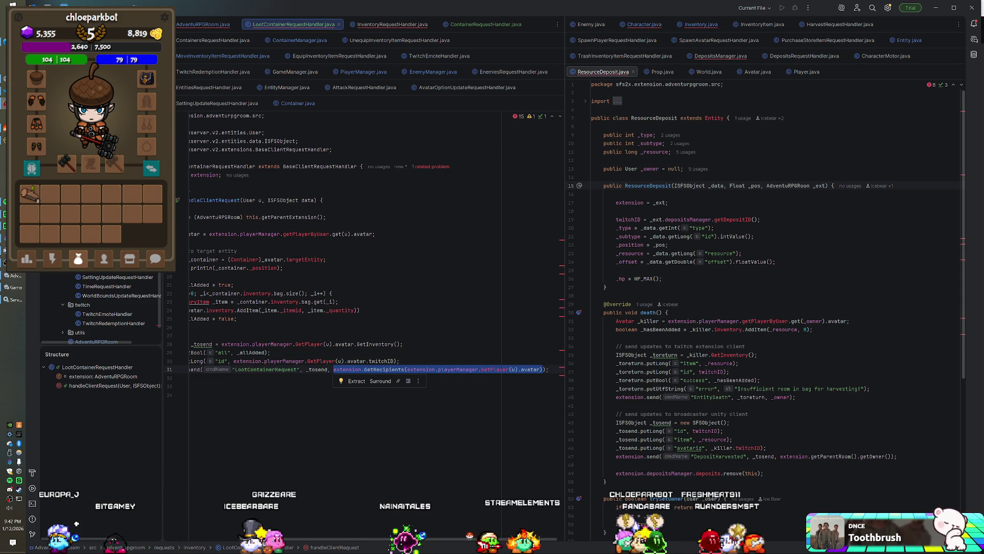
type("uest\", _tosend, u")
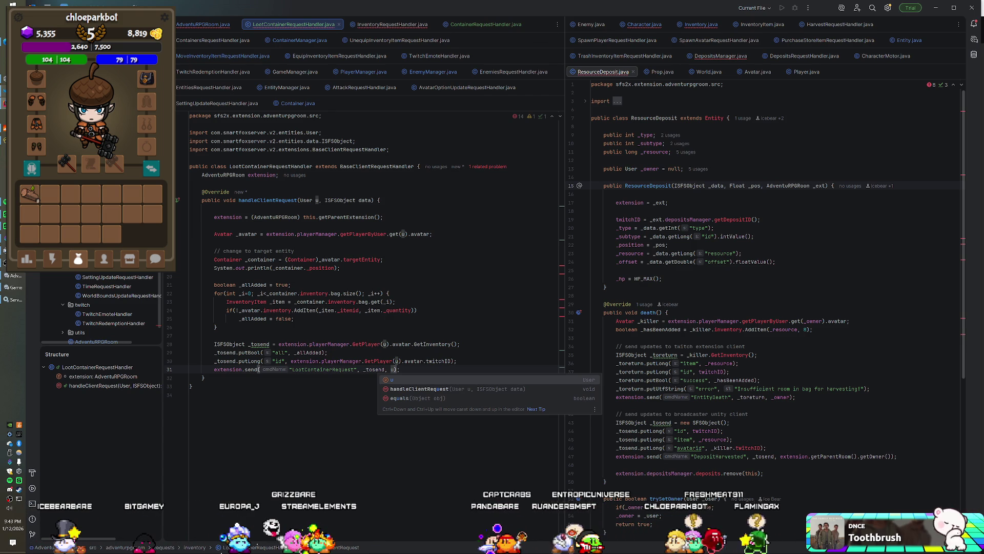
key("alt+Tab")
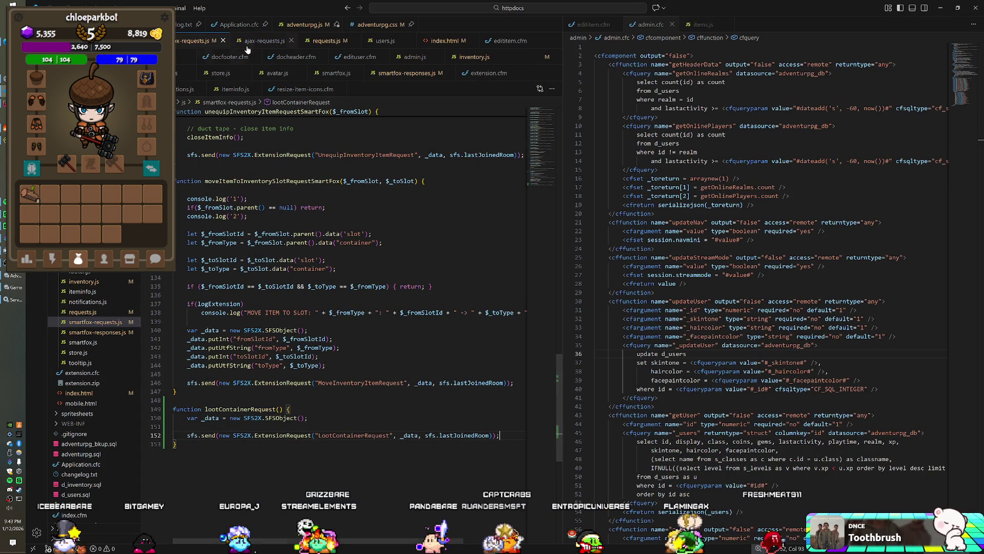
Search smartfox-responses.js for 'Loot' to find the ContainerInventory handling, then return to IntelliJ
left_click(388, 75)
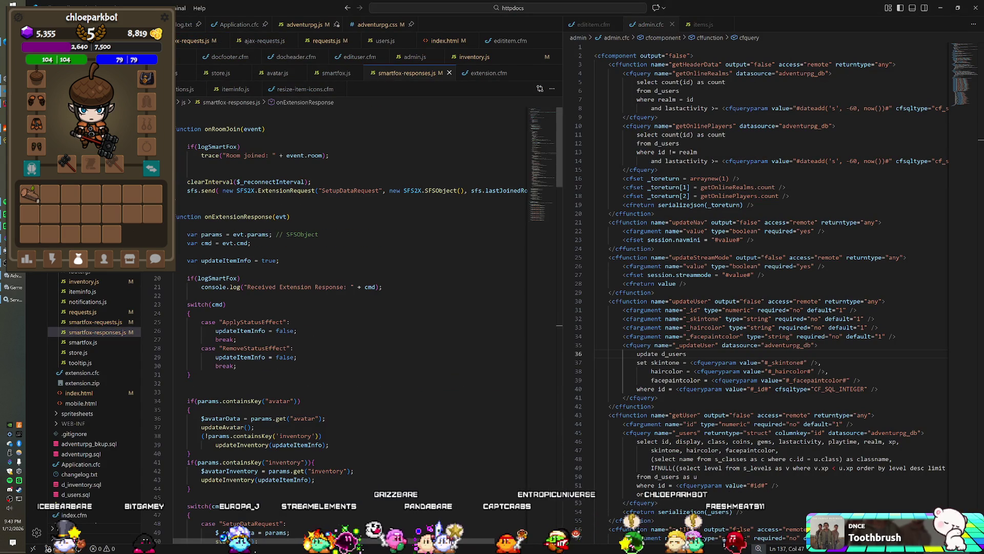
key("ctrl+f")
type("Loot")
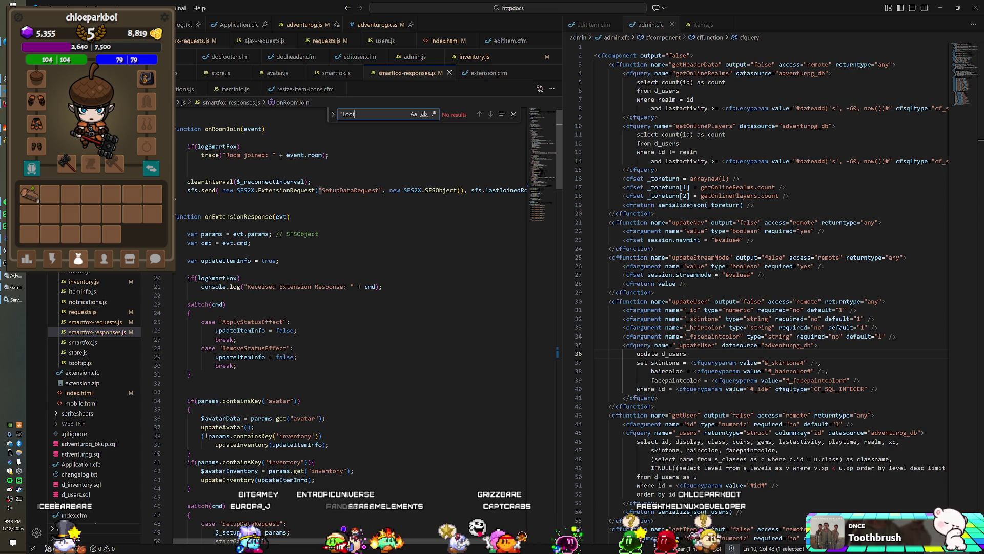
key("Home")
key("Delete")
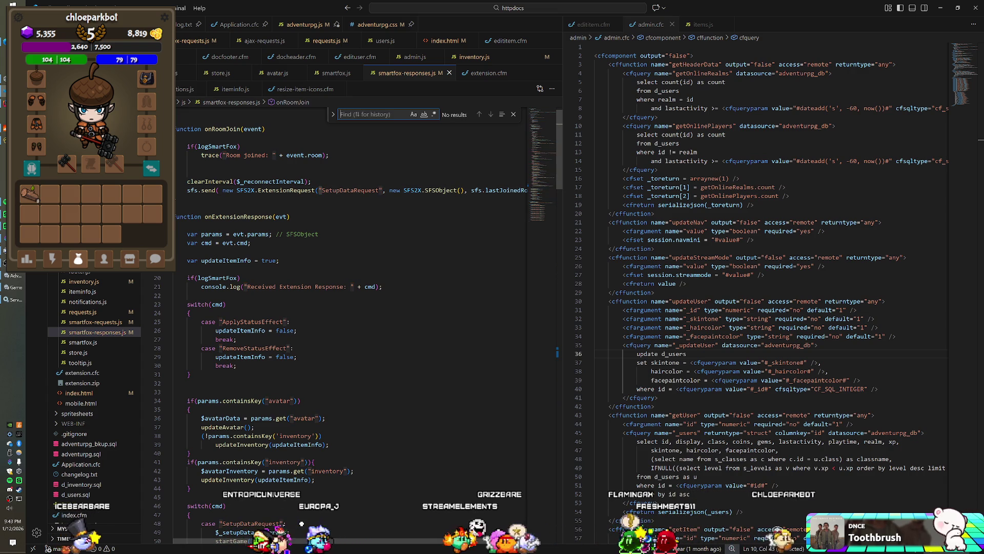
type("ot")
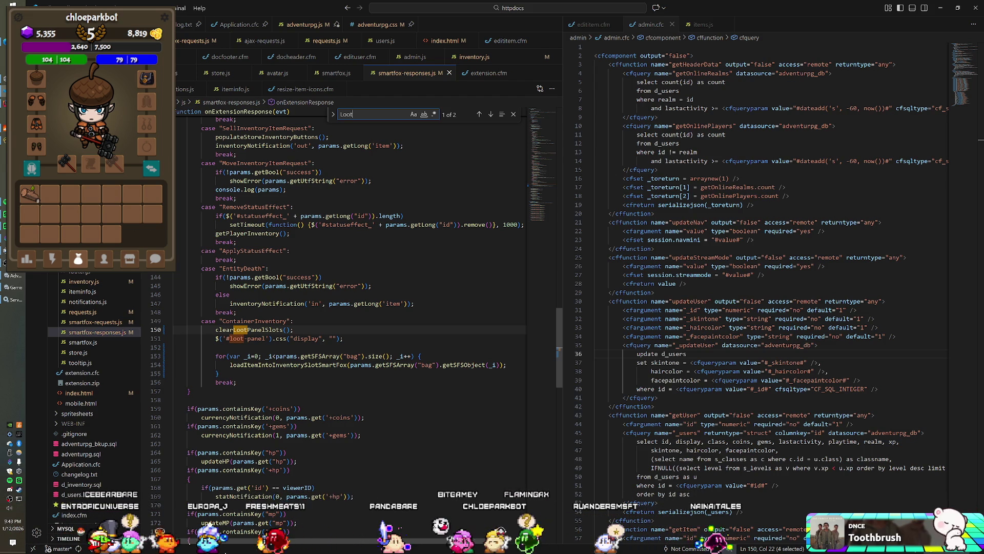
key("alt+Tab")
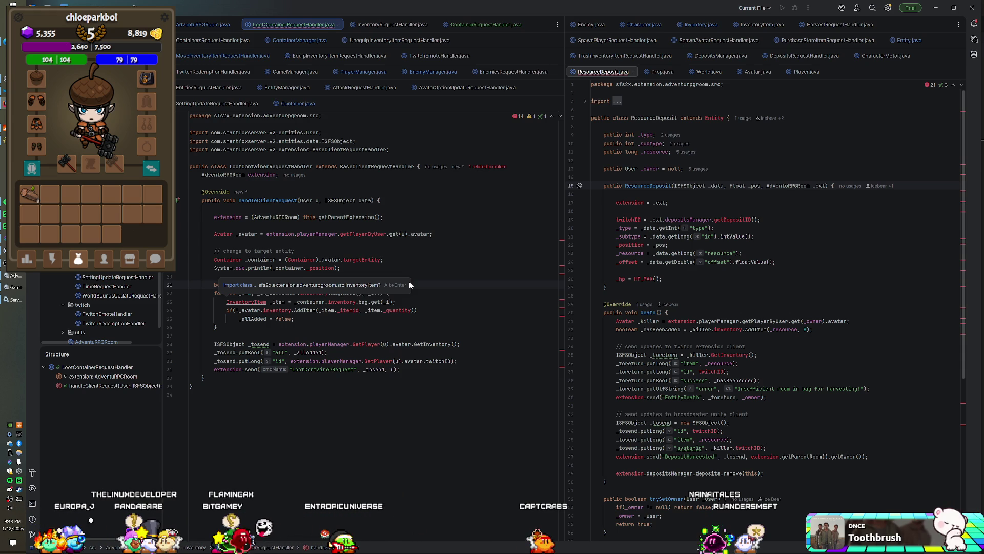
Add the missing Container class import on the loot handler's target-entity line
left_click(384, 259)
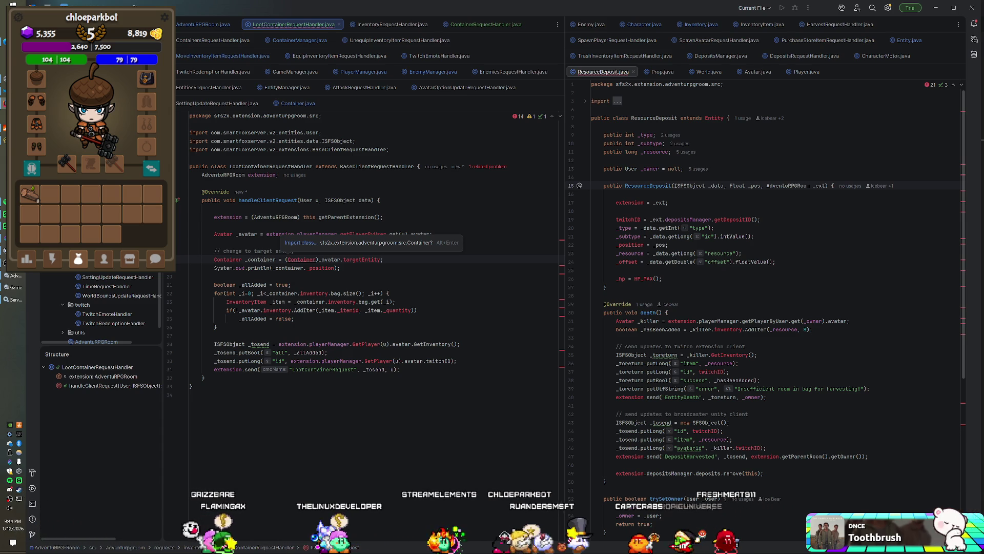
key("alt+Return")
key("alt+Tab")
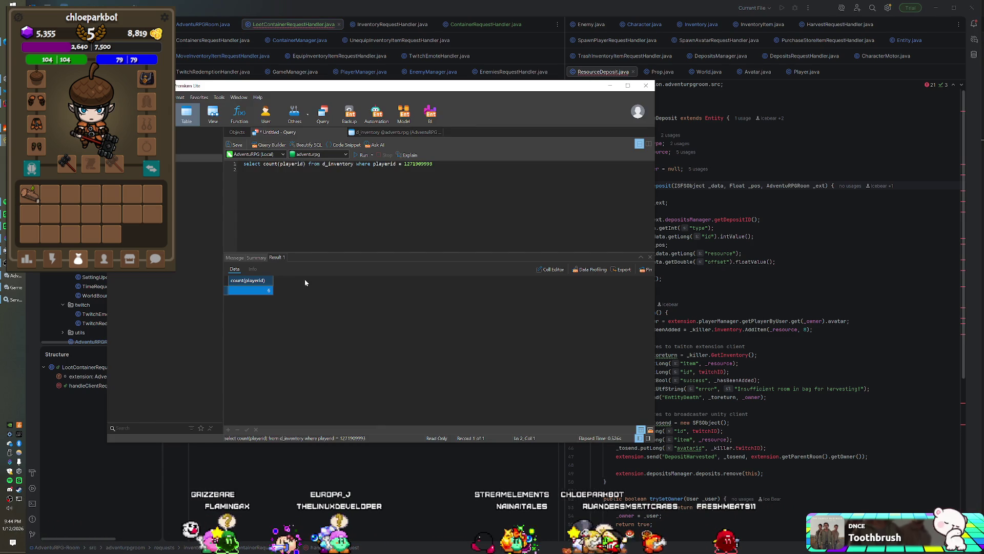
Re-run the d_inventory count query and confirm it returns 7 rows
key("ctrl+r")
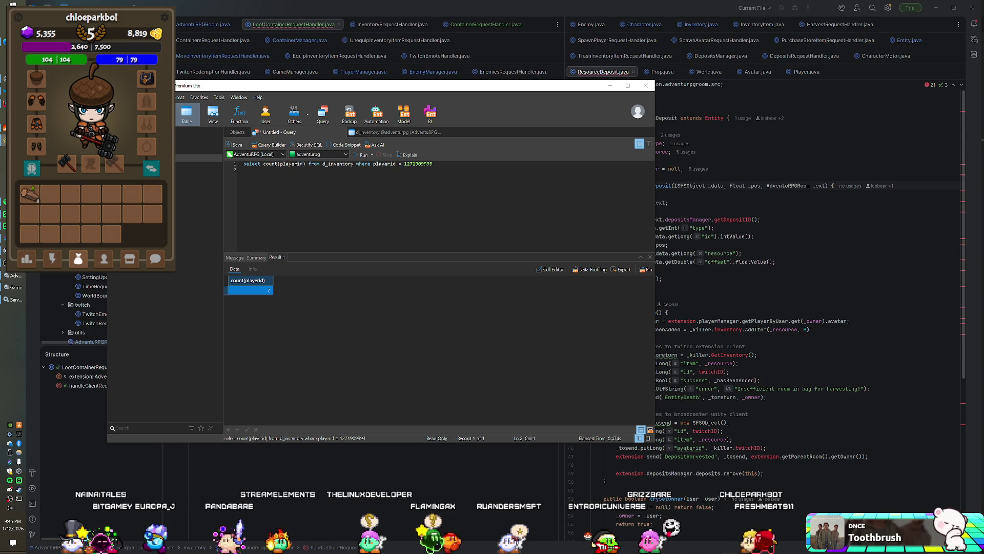
key("alt+Tab")
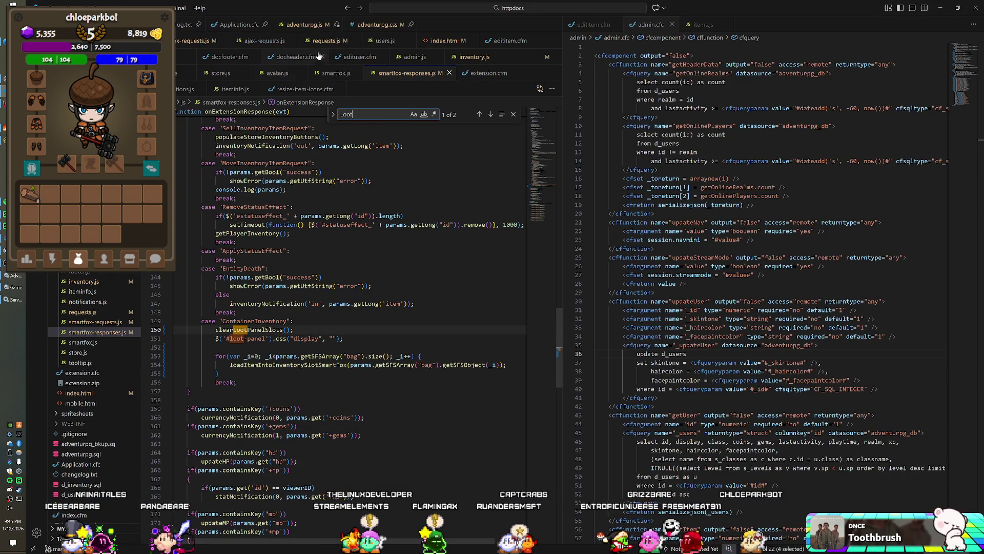
Open adventurpg.js and scroll through it to the loot-all handler
left_click(309, 29)
scroll(348, 308, "up", 10)
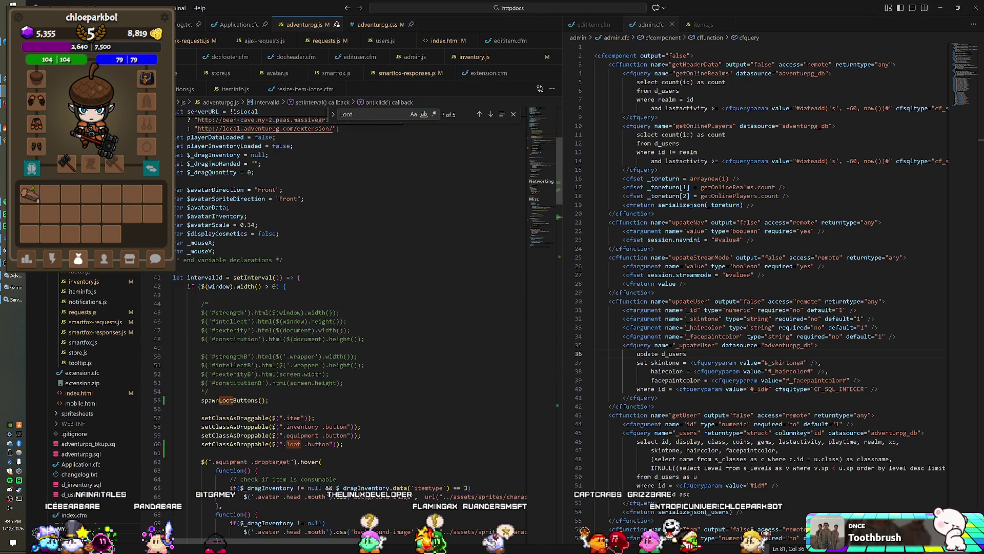
scroll(349, 308, "up", 2)
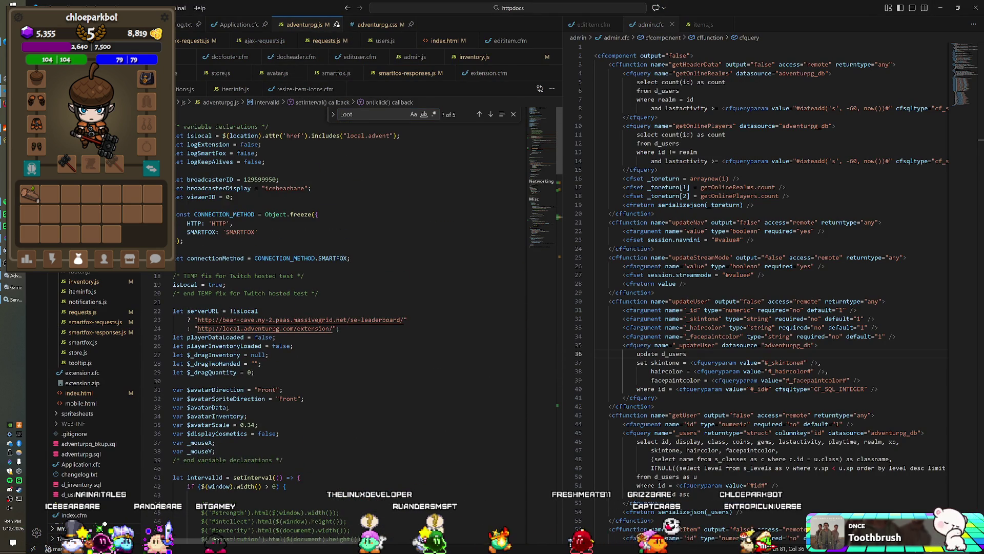
scroll(349, 308, "up", 1)
scroll(348, 307, "down", 15)
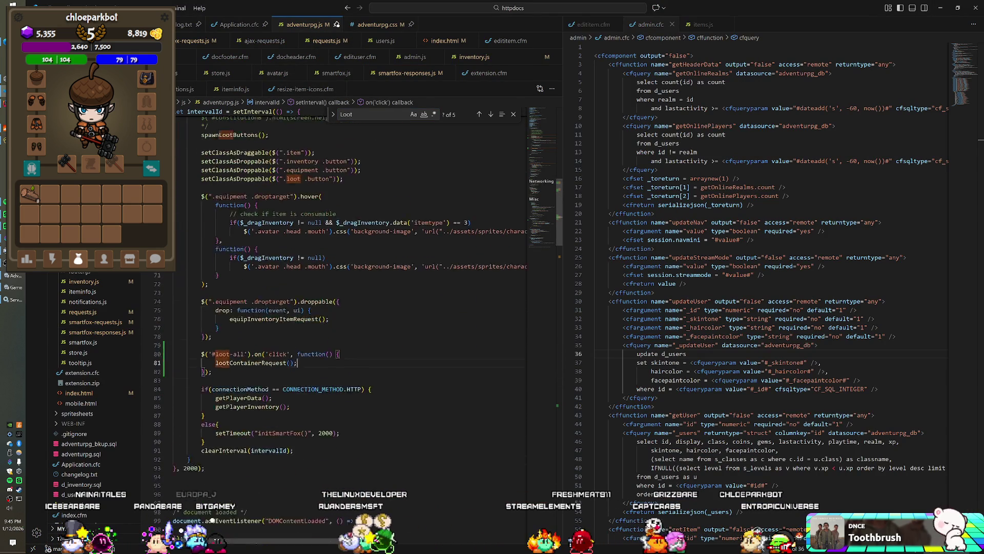
scroll(348, 308, "down", 9)
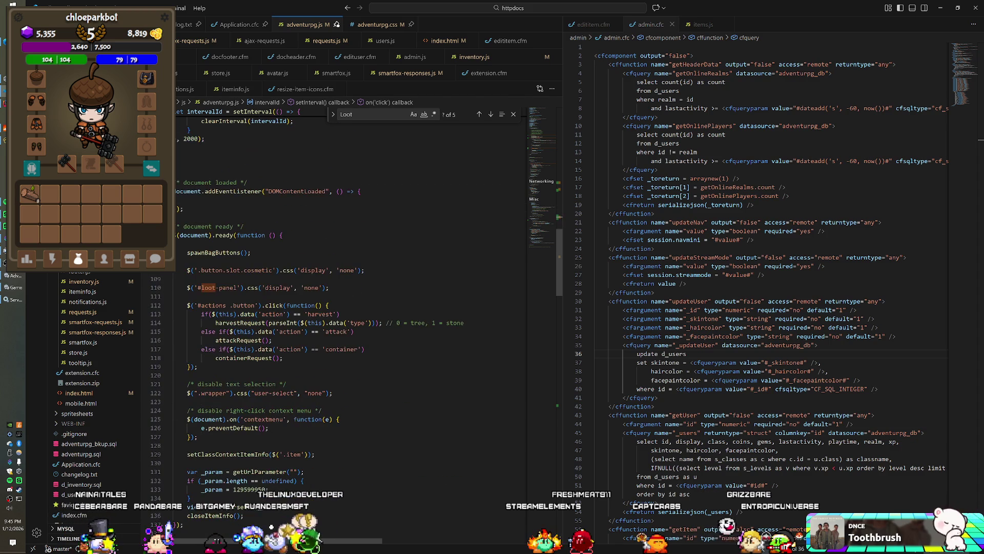
scroll(349, 308, "down", 2)
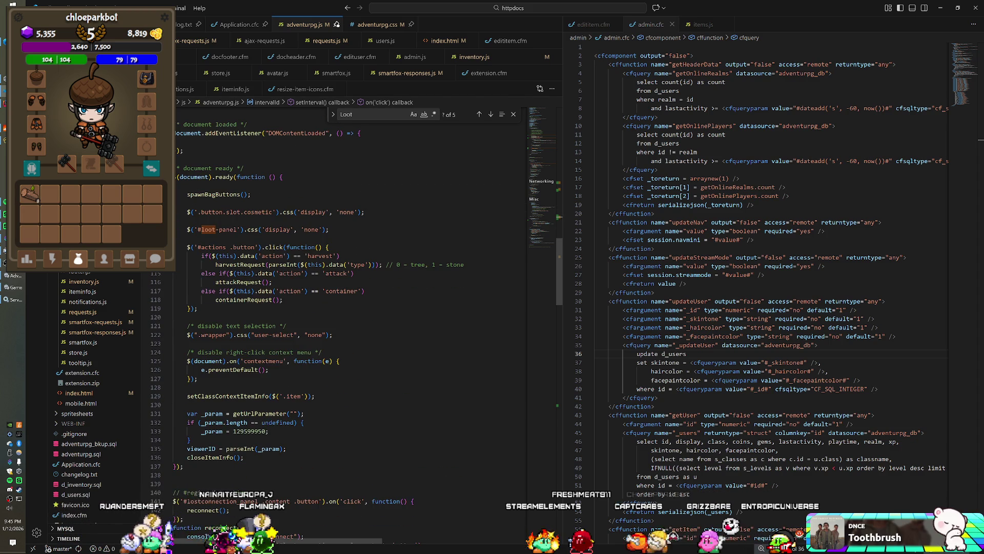
scroll(349, 308, "down", 2)
scroll(349, 308, "down", 1)
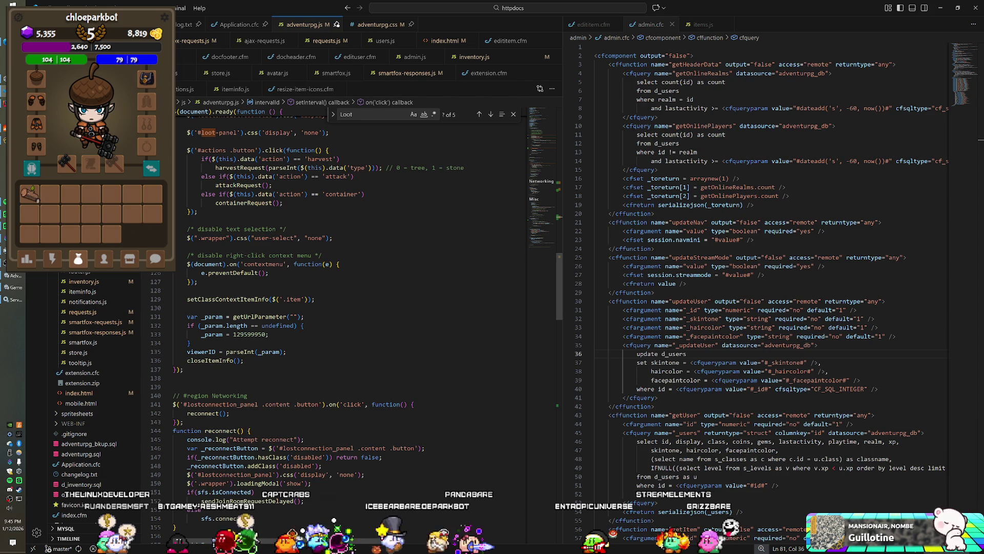
Continue through the reconnect and error-handling code down to the URL-parameter helper
scroll(354, 328, "down", 4)
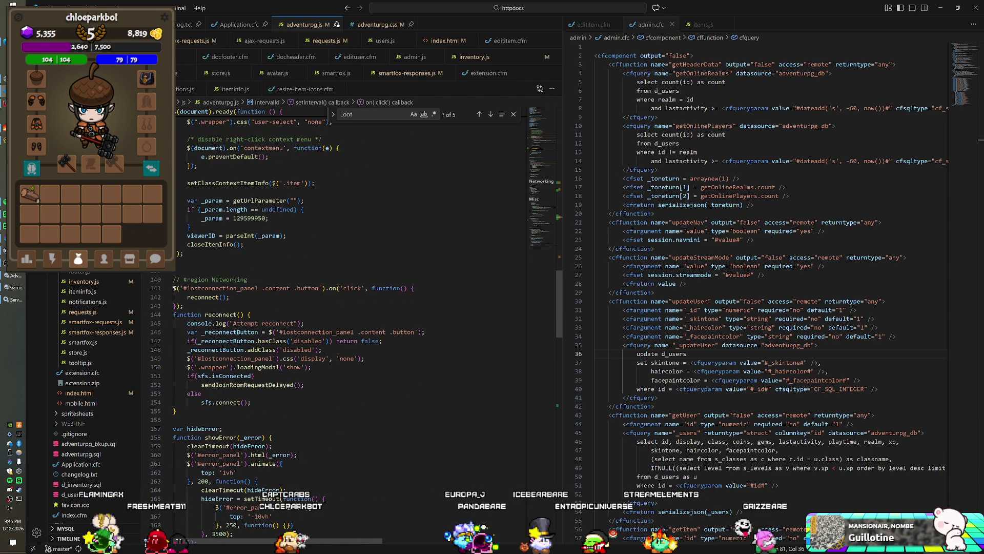
scroll(354, 328, "down", 2)
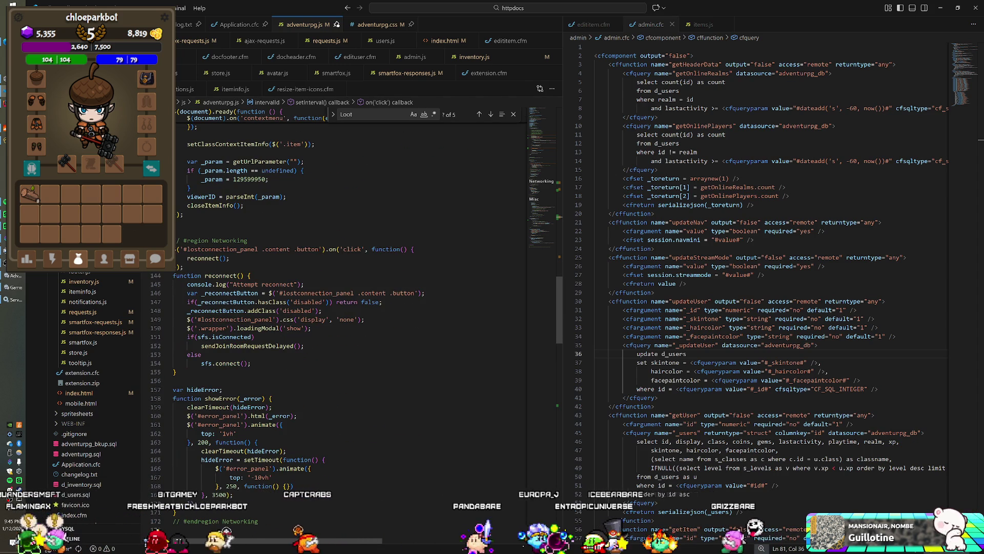
scroll(354, 328, "down", 1)
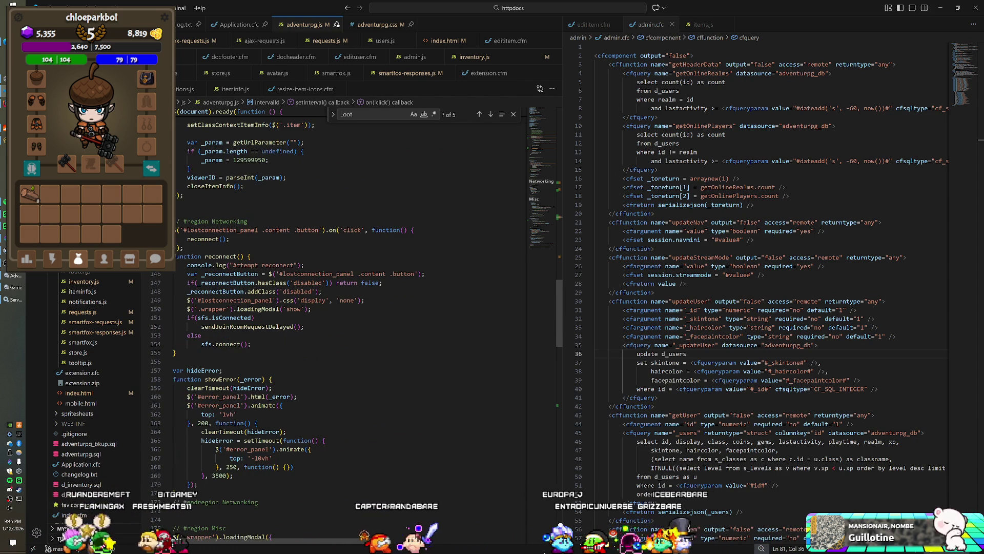
scroll(354, 328, "down", 3)
scroll(353, 328, "down", 8)
scroll(354, 328, "down", 16)
scroll(354, 328, "down", 7)
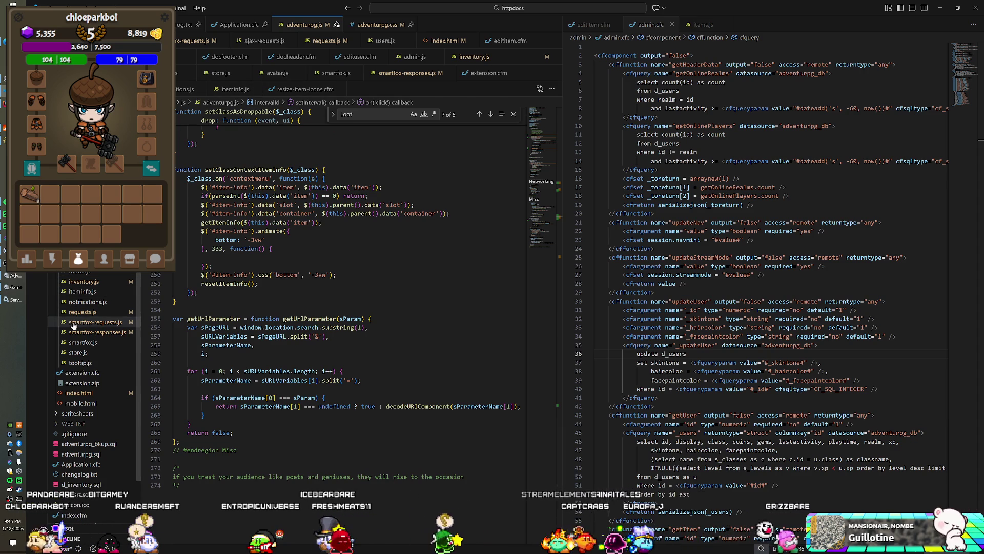
left_click(80, 342)
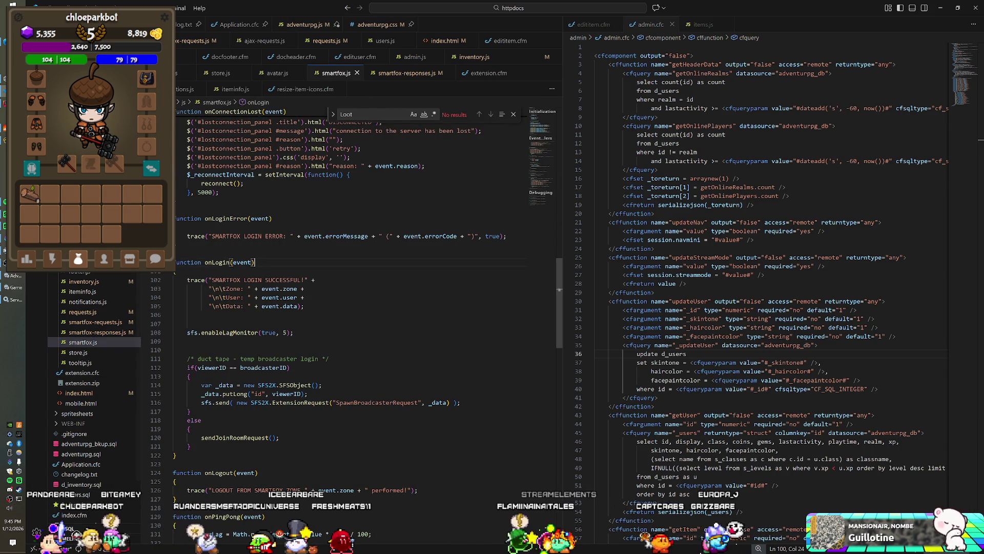
Wrap the $_reconnectInterval setInterval block in onConnectionLost in /* */ and save smartfox.js
left_click(255, 262)
scroll(307, 307, "up", 5)
scroll(348, 308, "up", 2)
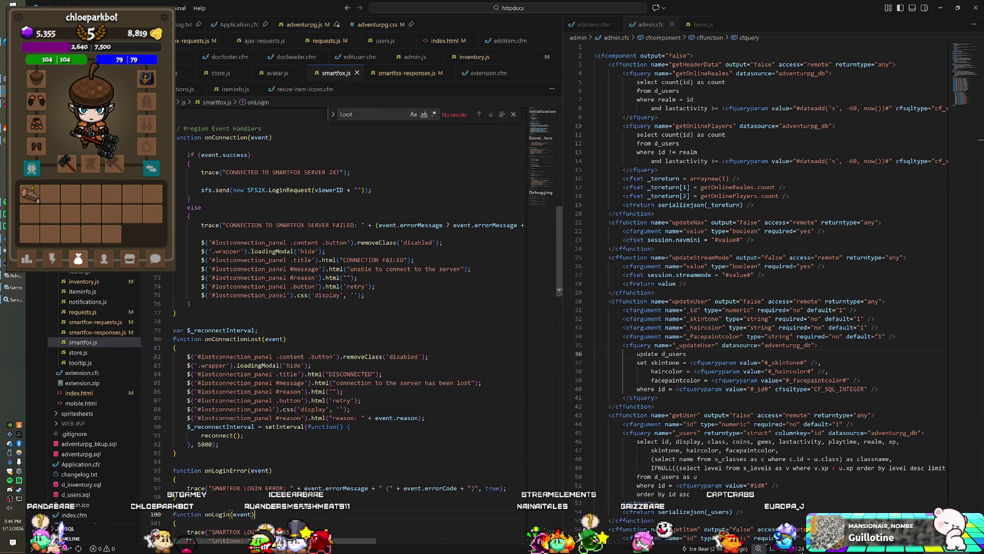
scroll(349, 308, "up", 2)
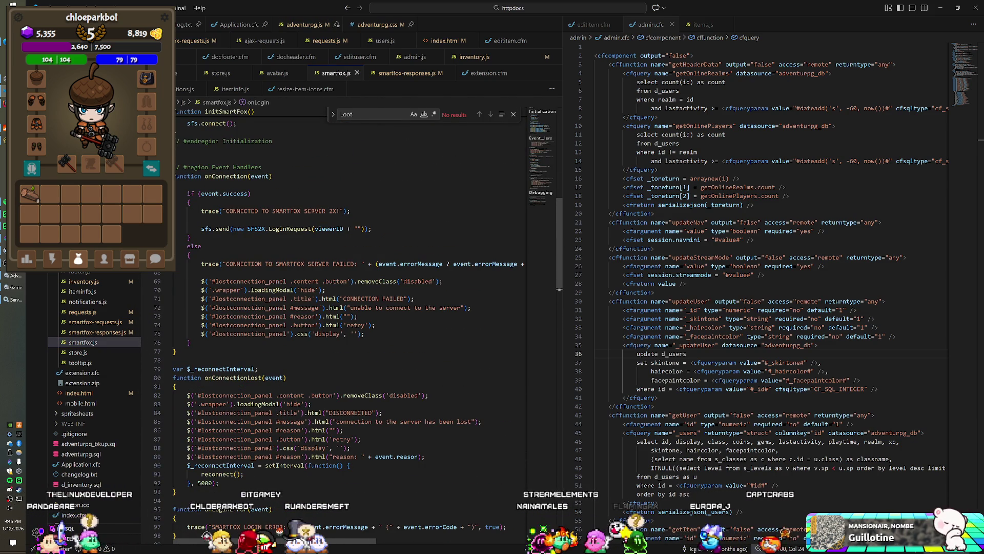
scroll(349, 308, "down", 5)
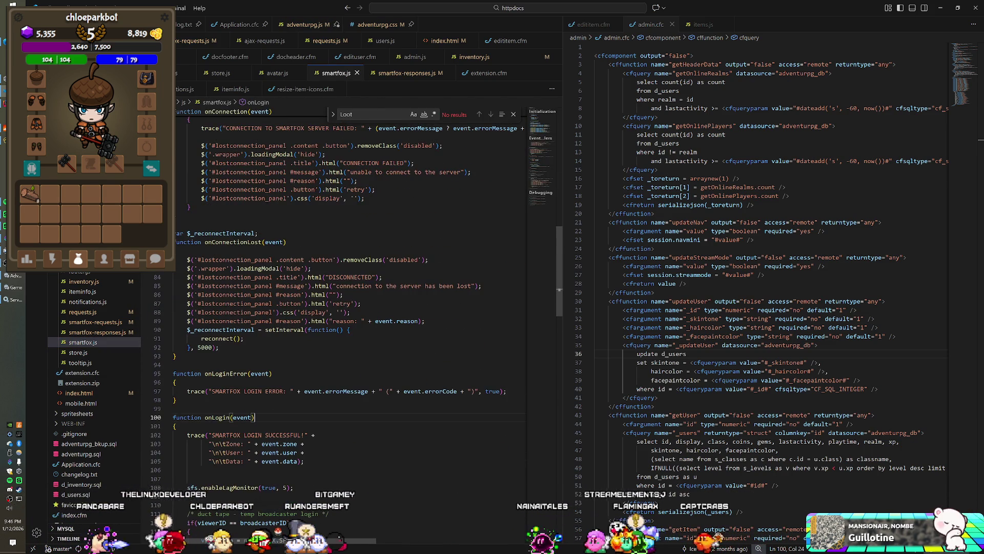
key("Return")
key("Return")
type("/*")
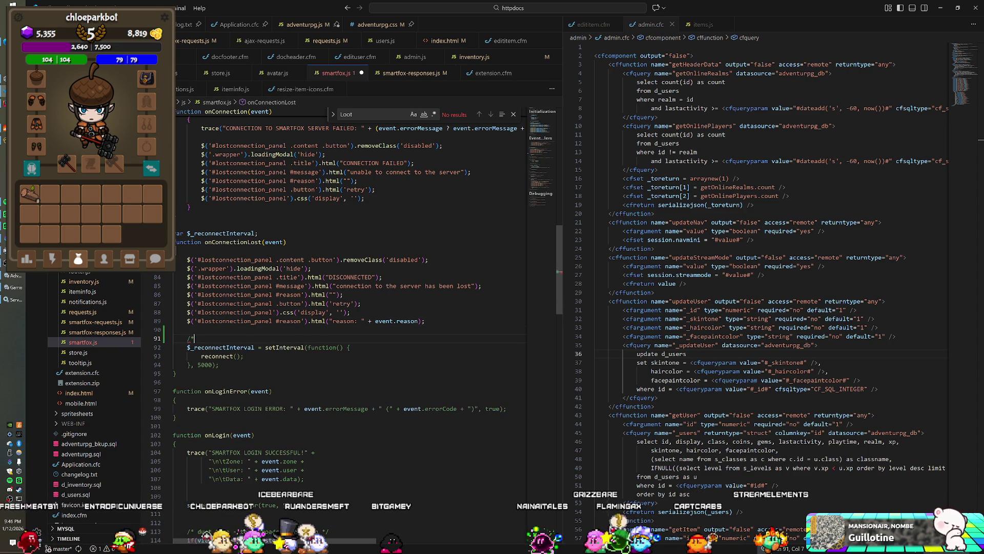
key("Return")
type("*/")
key("ctrl+s")
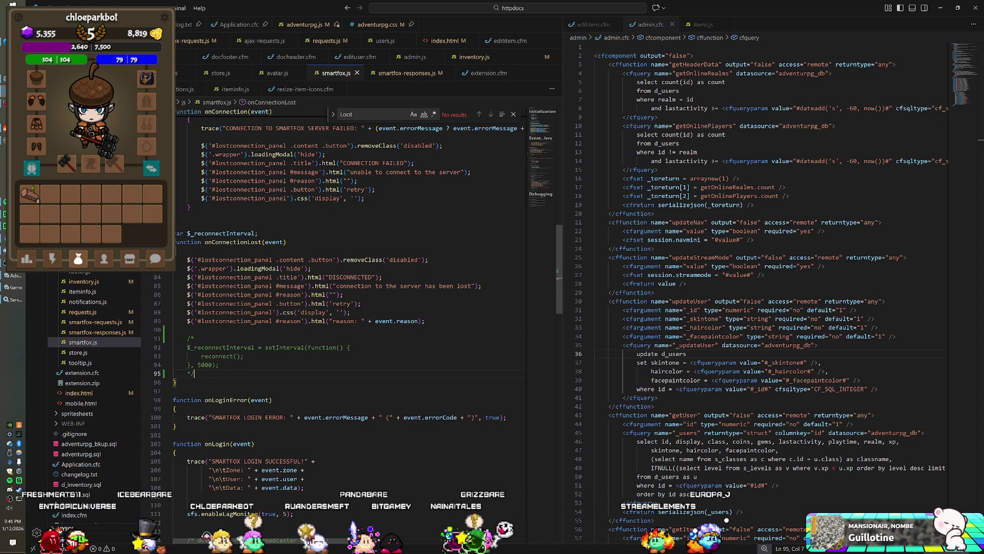
Search smartfox.js for setInterval to check the remaining timer calls
key("ctrl+f")
type("setInterval")
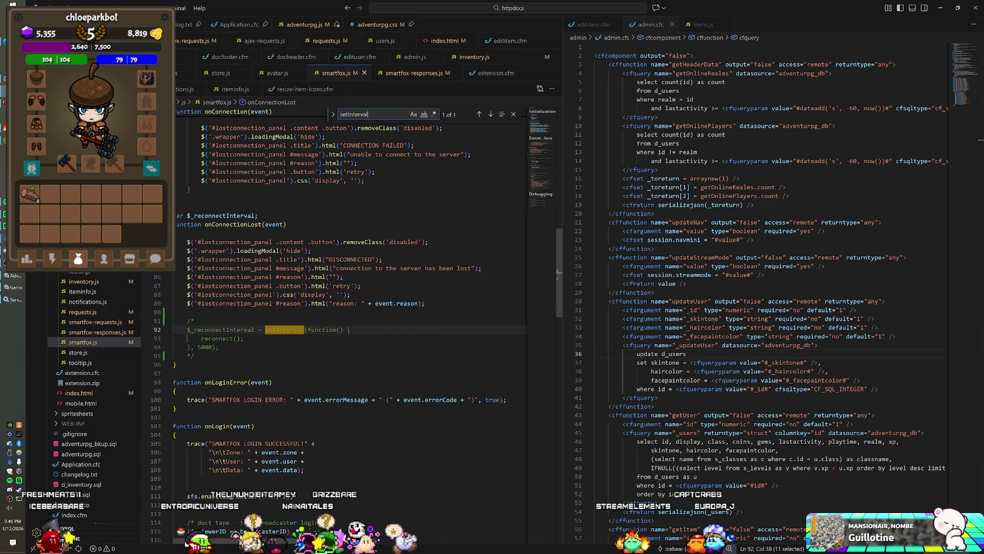
left_click(175, 373)
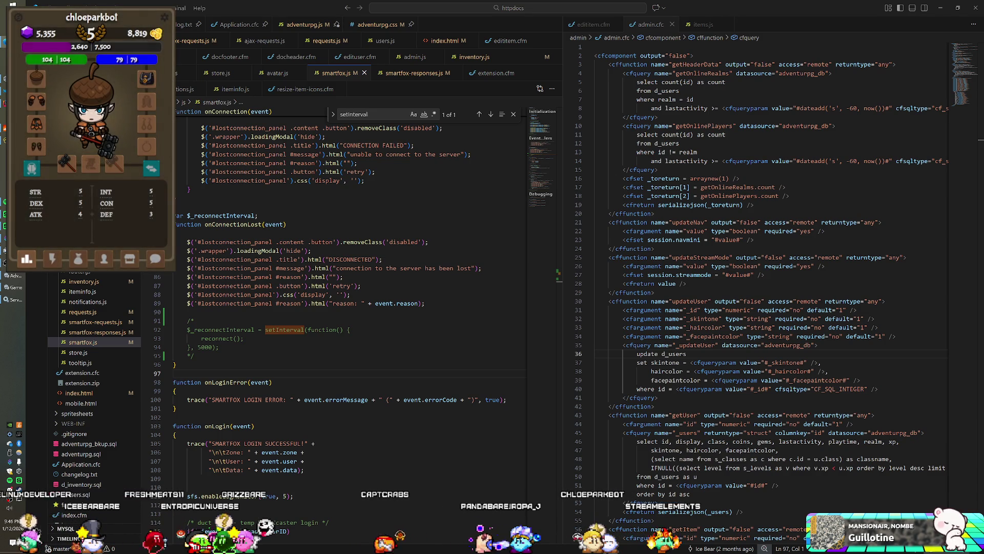
key("alt+Tab")
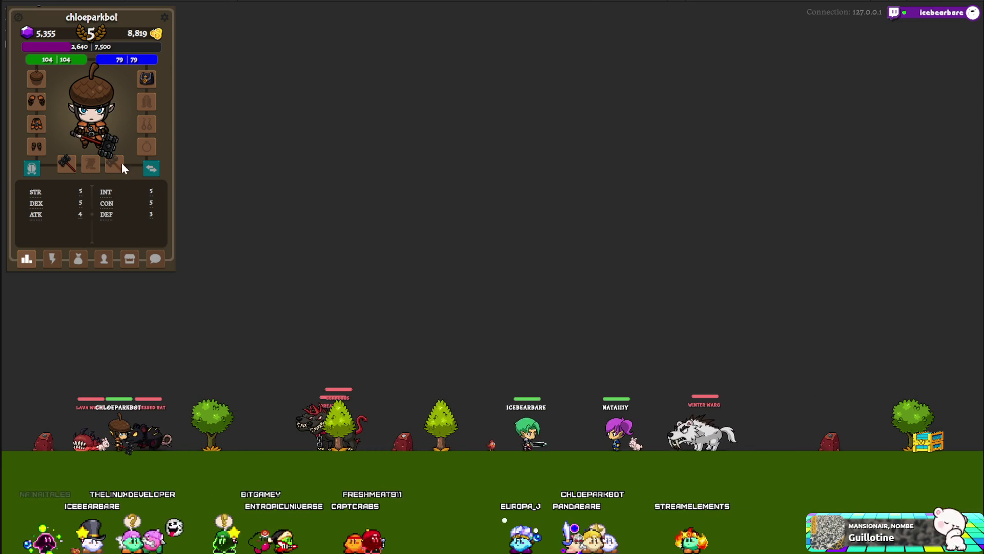
Switch the character panel to its actions page: Craft, Shop, Harvest, Attack and Loot
left_click(54, 259)
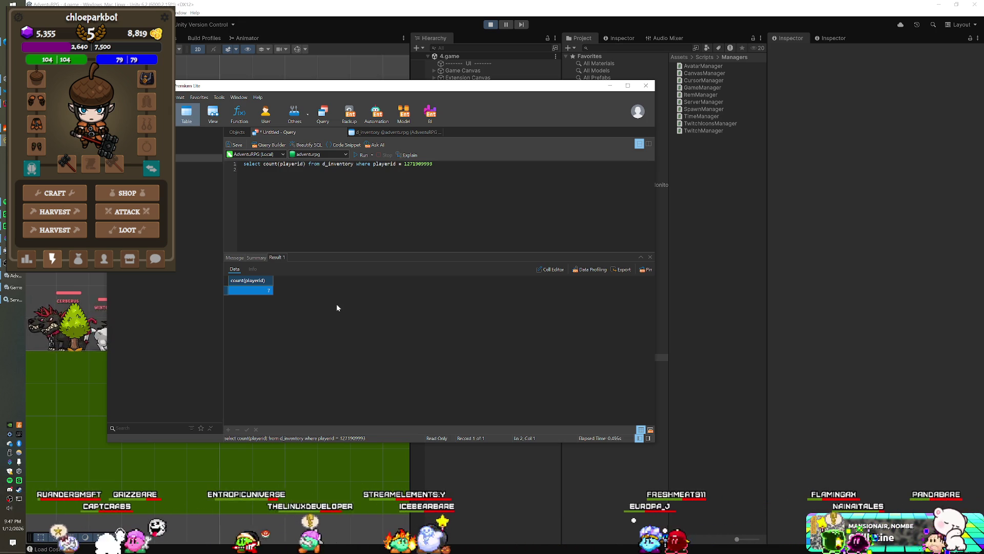
left_click(831, 284)
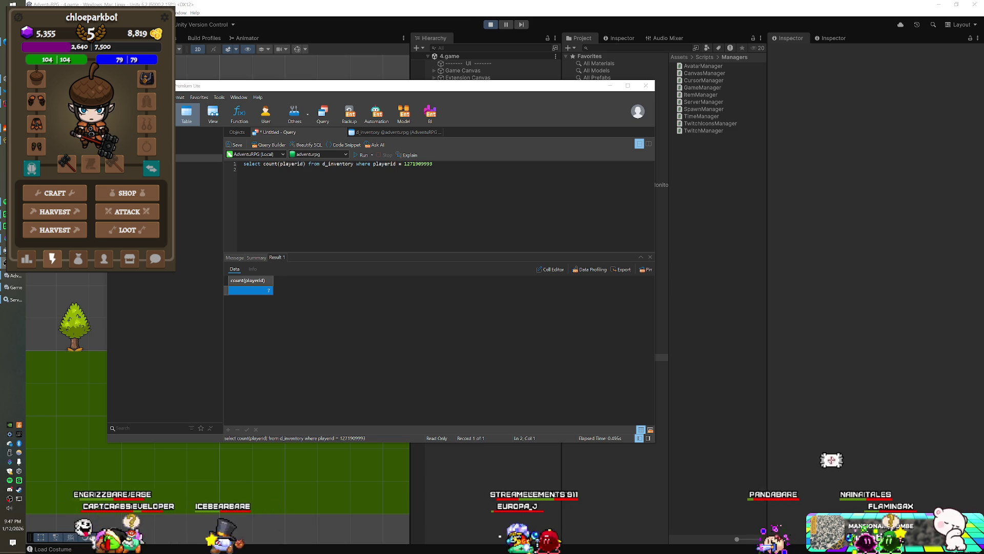
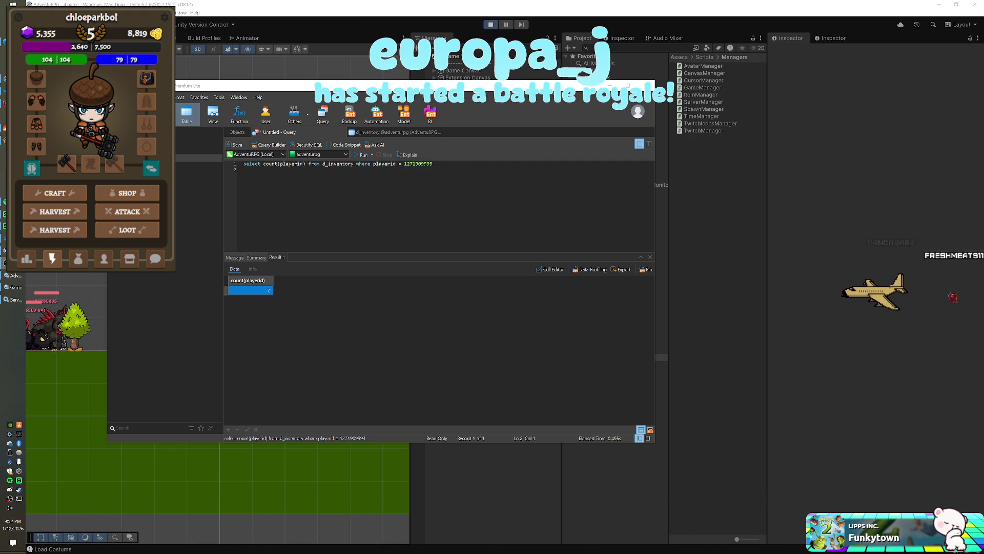
Hide the Navicat inventory count query window to bring the Unity editor forward
key("alt+Tab")
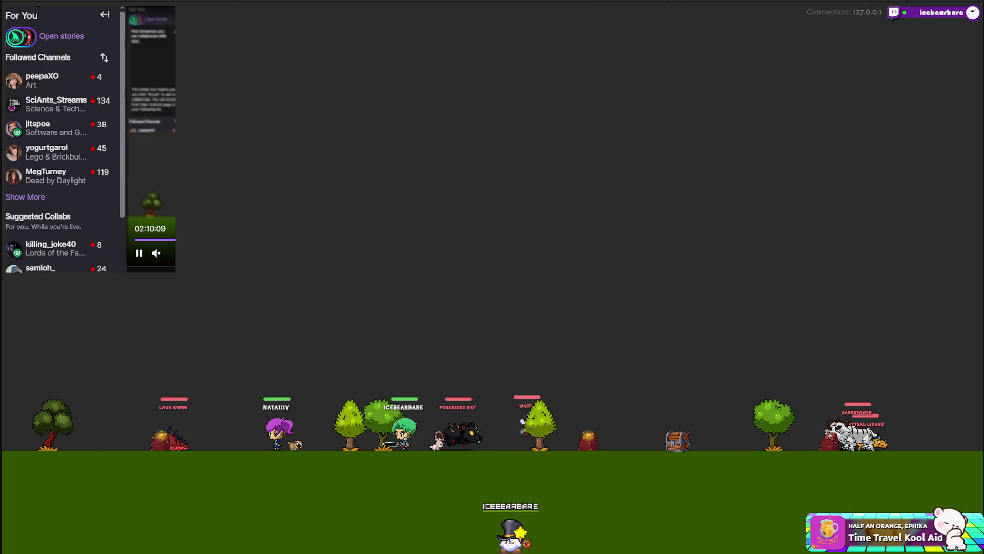
Collapse the followed-channels sidebar and scroll to the About Me, Chat Rules, Discord and Stream Avatars panels
left_click(104, 13)
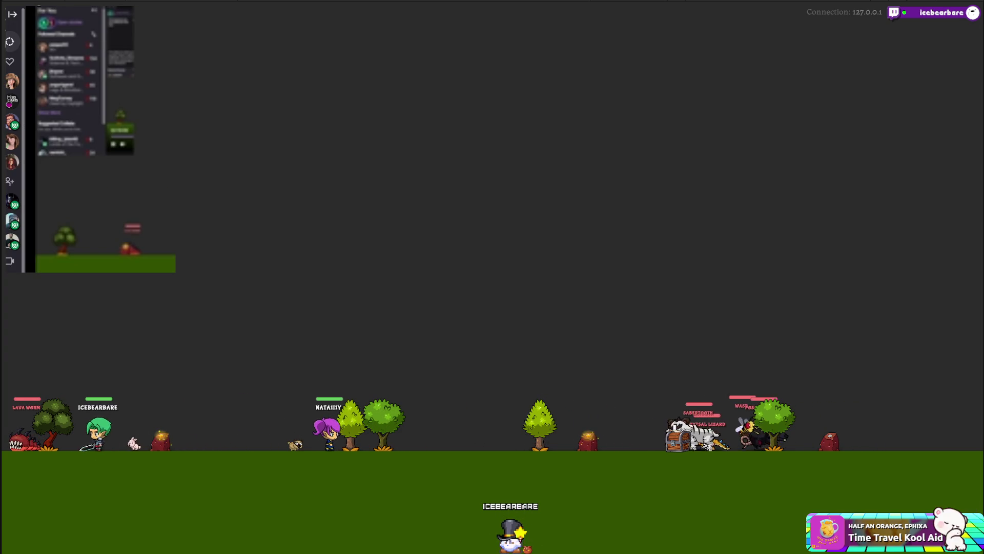
key("ctrl+Tab")
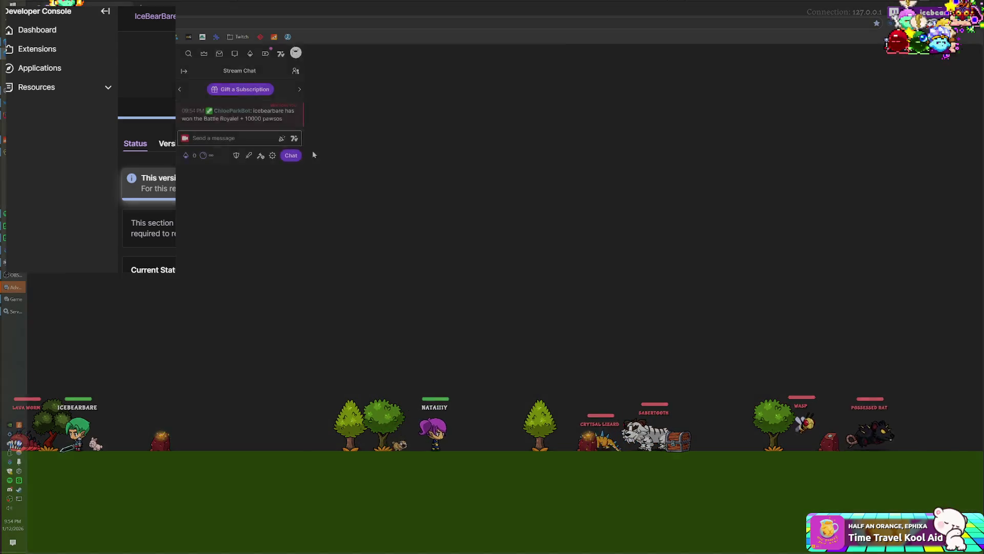
scroll(267, 265, "down", 6)
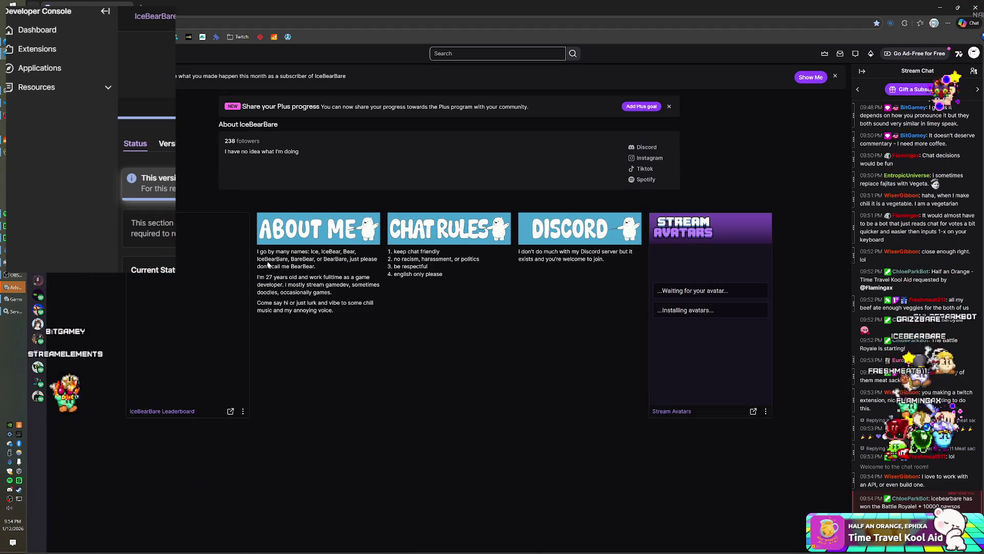